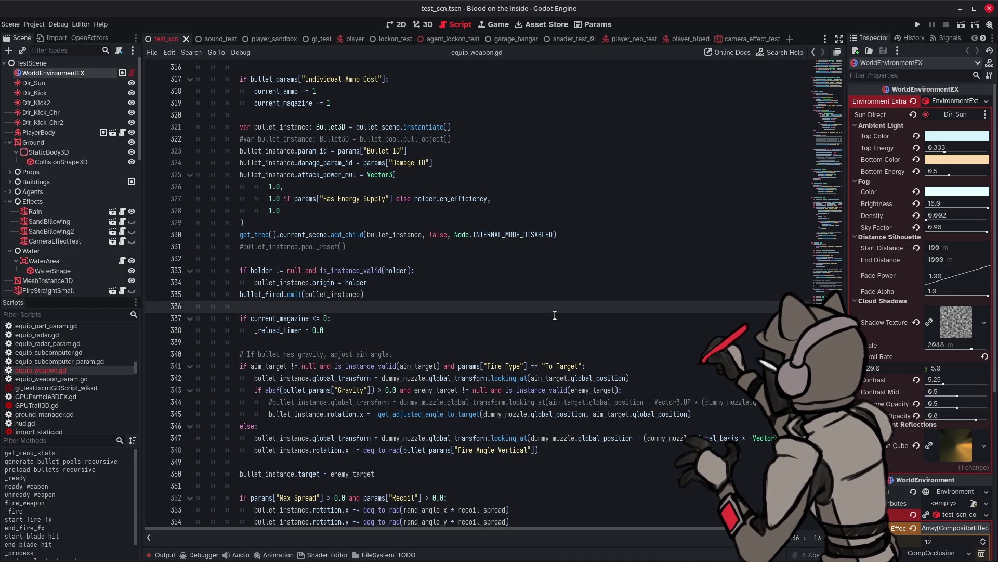
- Navigate back through player.gd and signal_bus.gd toward EffectContainer.gd with Alt+Left
{"action": "key", "text": "alt+Left"}
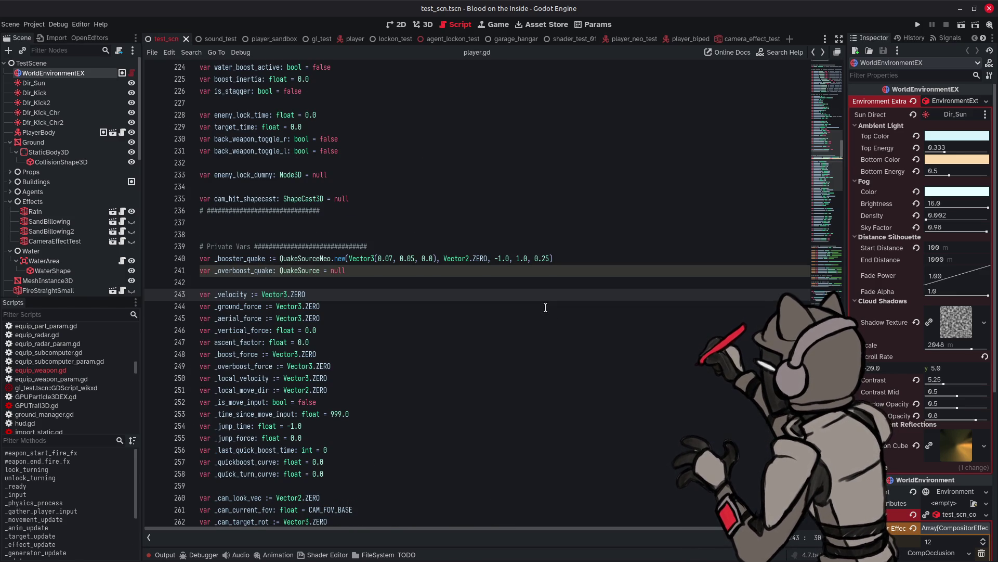
{"action": "key", "text": "alt+Left"}
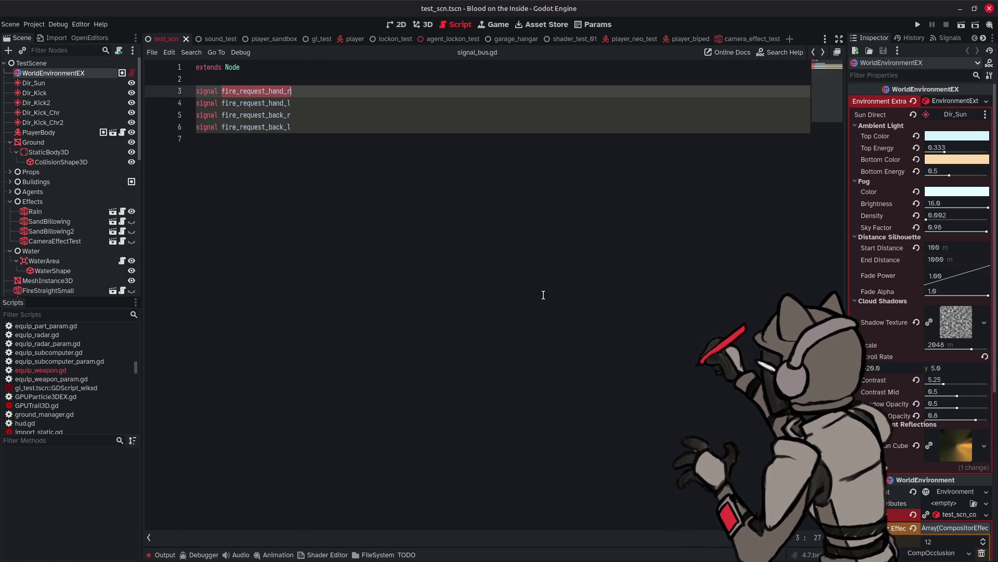
{"action": "key", "text": "alt+Left"}
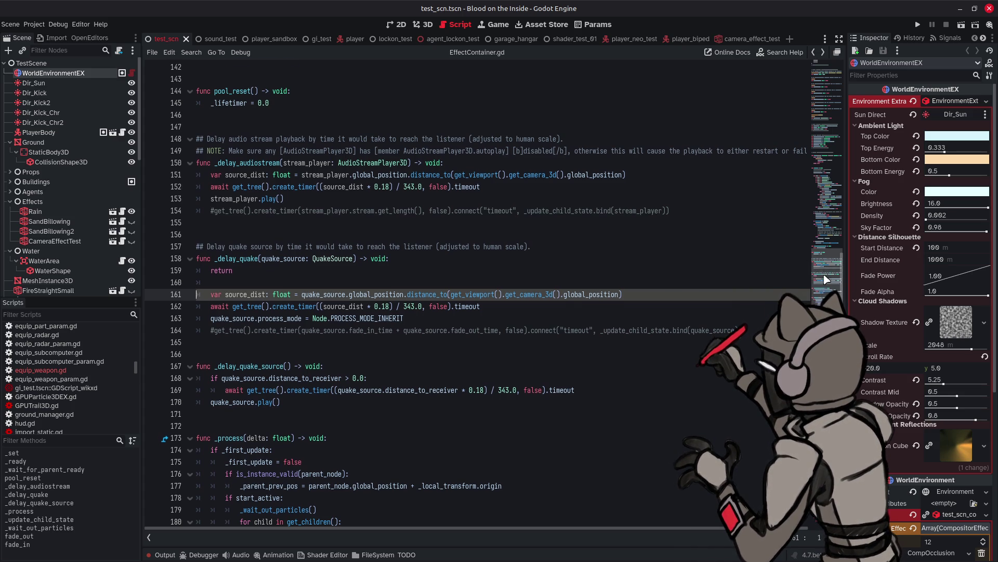
- Jump to line 1 of EffectContainer.gd via the minimap to show its signals and FadeStates enum
{"action": "left_click", "coordinate": [839, 76]}
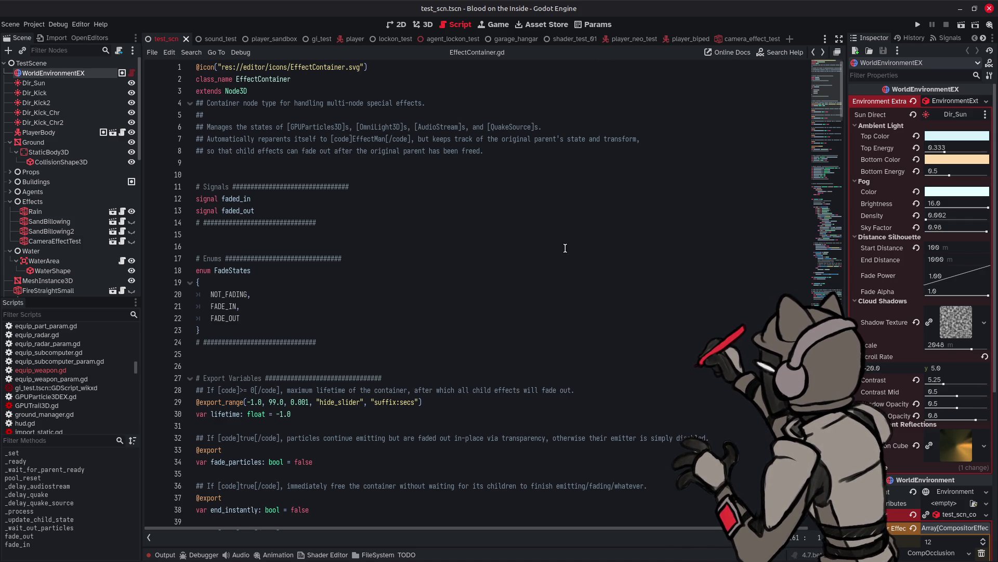
{"action": "scroll", "coordinate": [563, 249], "scroll_direction": "down", "scroll_amount": 3}
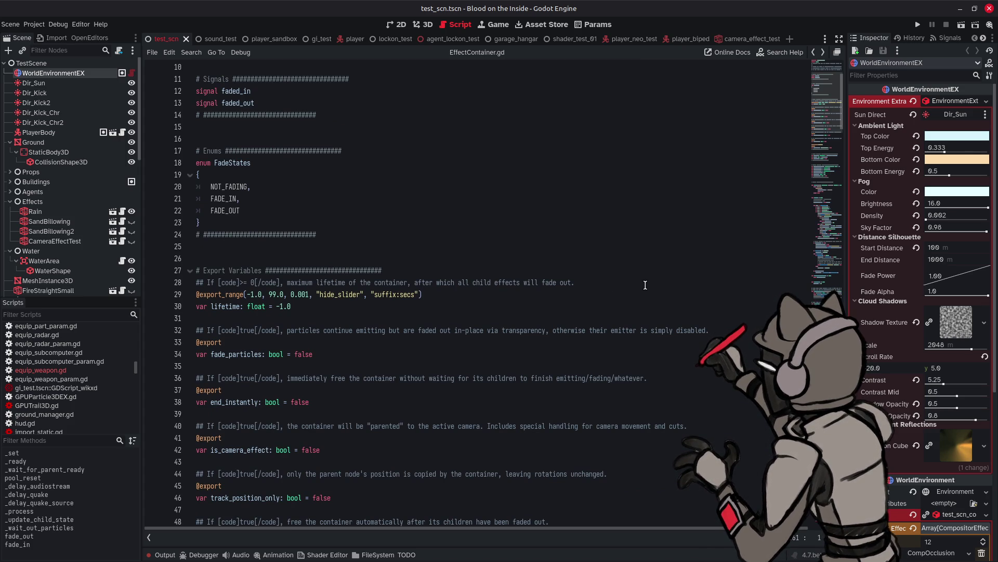
{"action": "scroll", "coordinate": [644, 285], "scroll_direction": "down", "scroll_amount": 2}
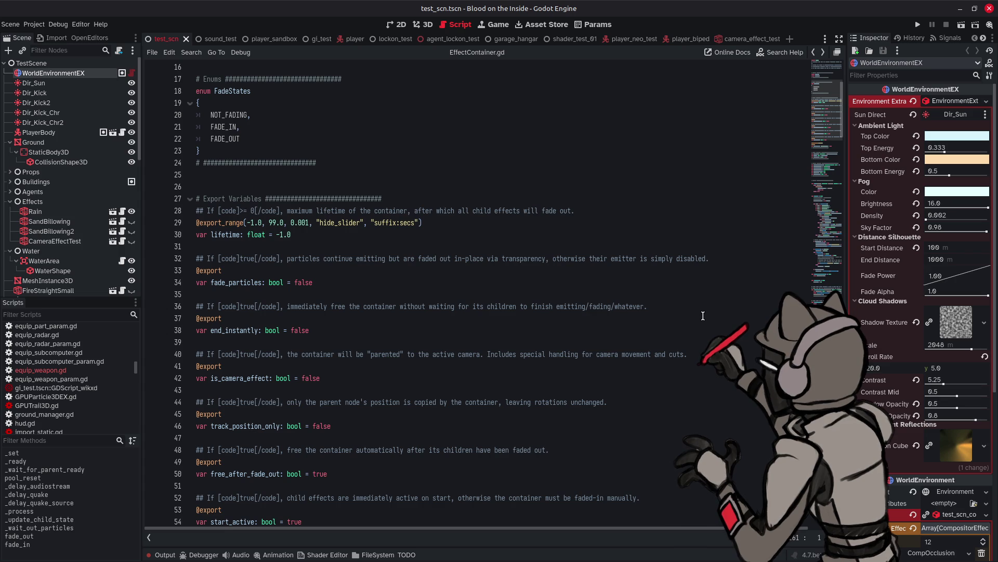
{"action": "scroll", "coordinate": [702, 315], "scroll_direction": "down", "scroll_amount": 4}
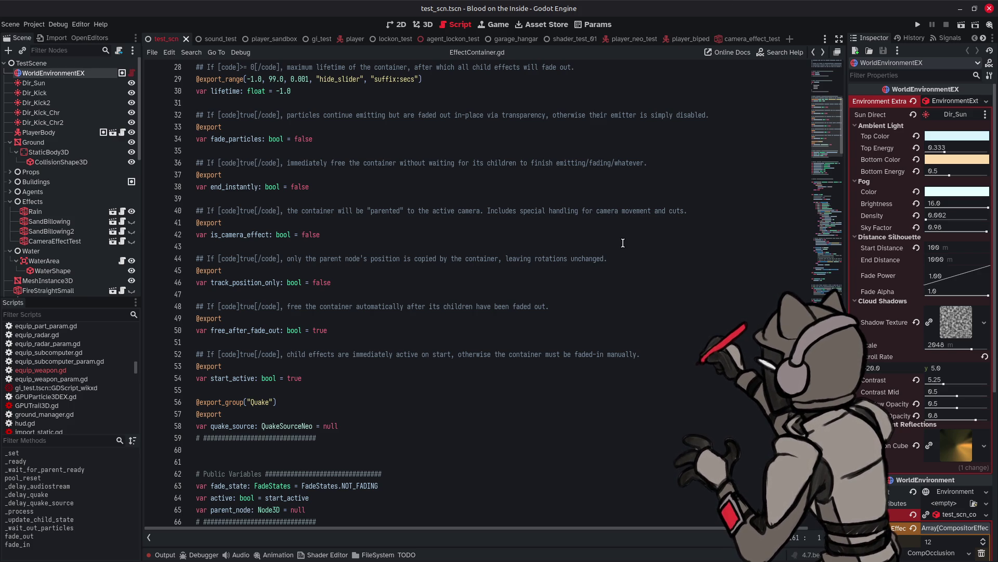
- Scroll EffectContainer.gd up to the Export Variables section starting at line 25
{"action": "scroll", "coordinate": [623, 243], "scroll_direction": "up", "scroll_amount": 1}
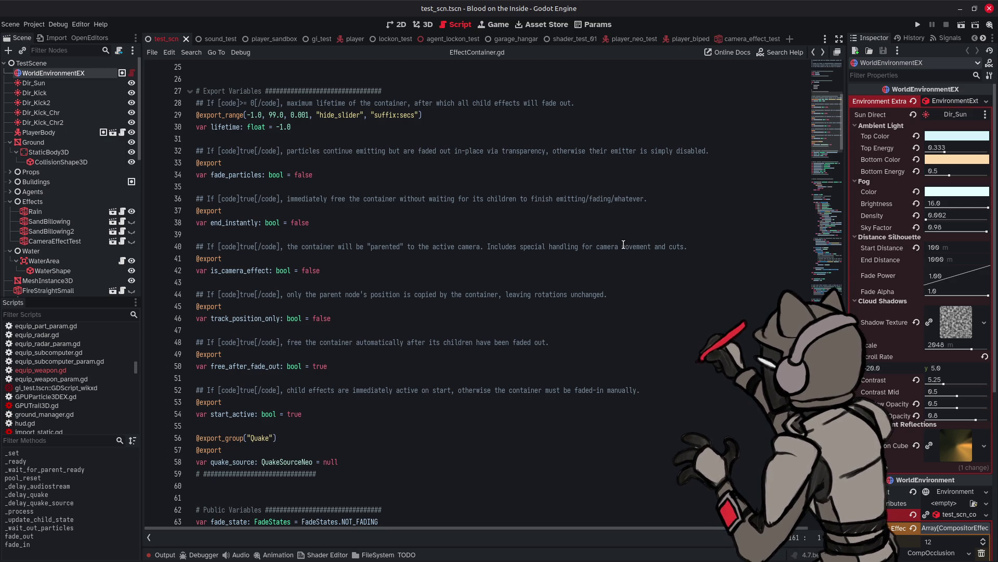
{"action": "scroll", "coordinate": [78, 369], "scroll_direction": "up", "scroll_amount": 2}
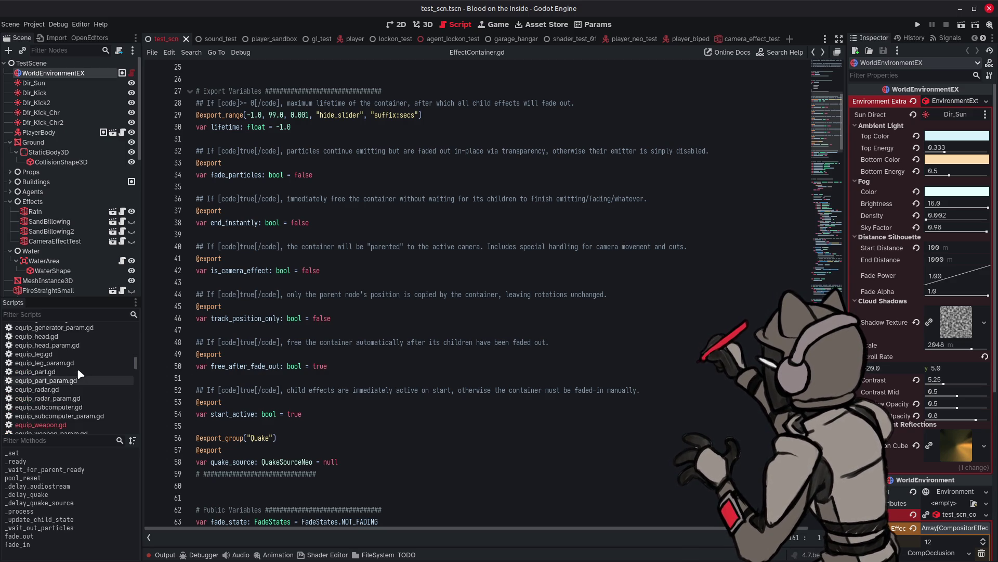
- Open effect_container_neo.gd to view its EffectContainerNeo class, then switch back to EffectContainer.gd
{"action": "scroll", "coordinate": [77, 367], "scroll_direction": "up", "scroll_amount": 4}
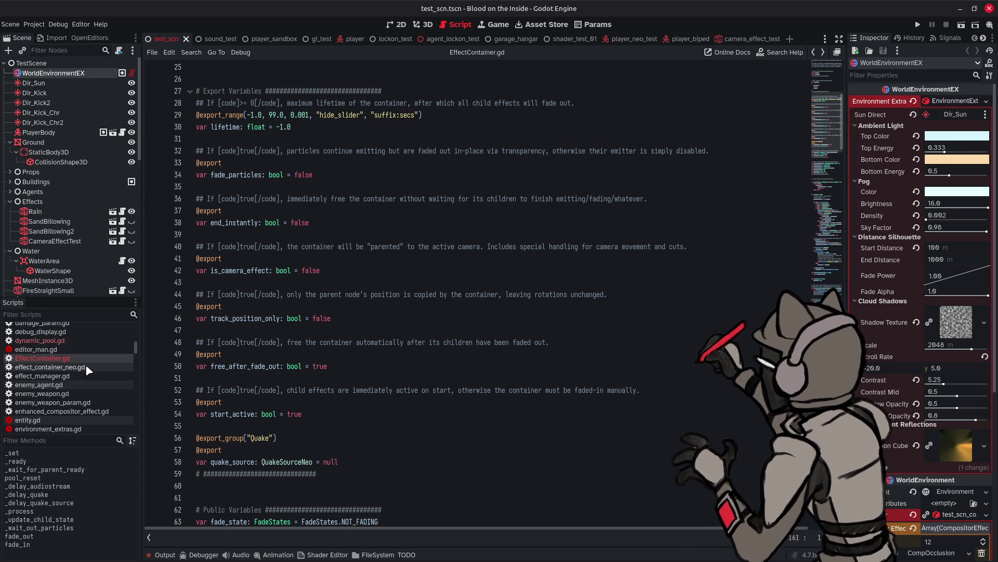
{"action": "left_click", "coordinate": [85, 366]}
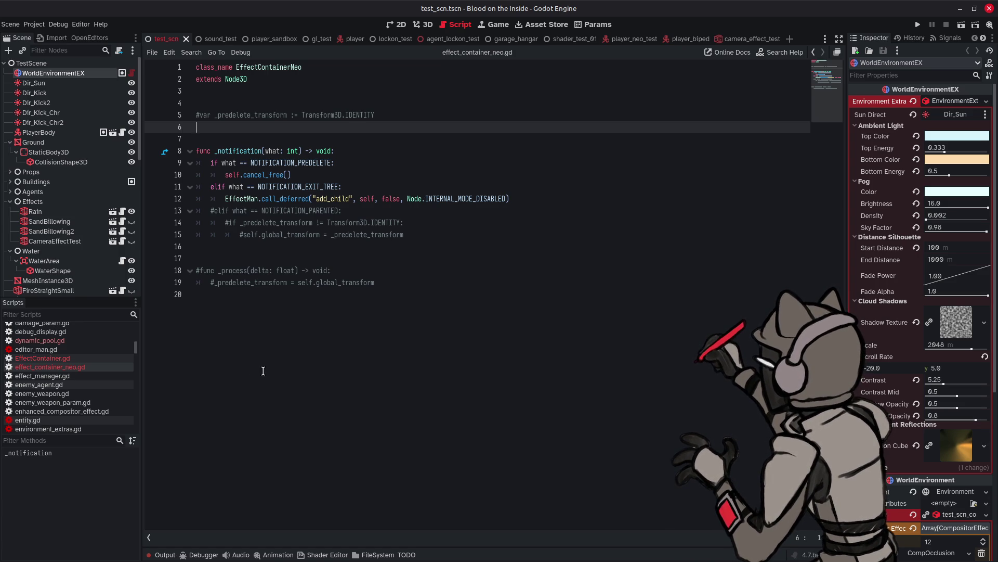
{"action": "left_click", "coordinate": [81, 359]}
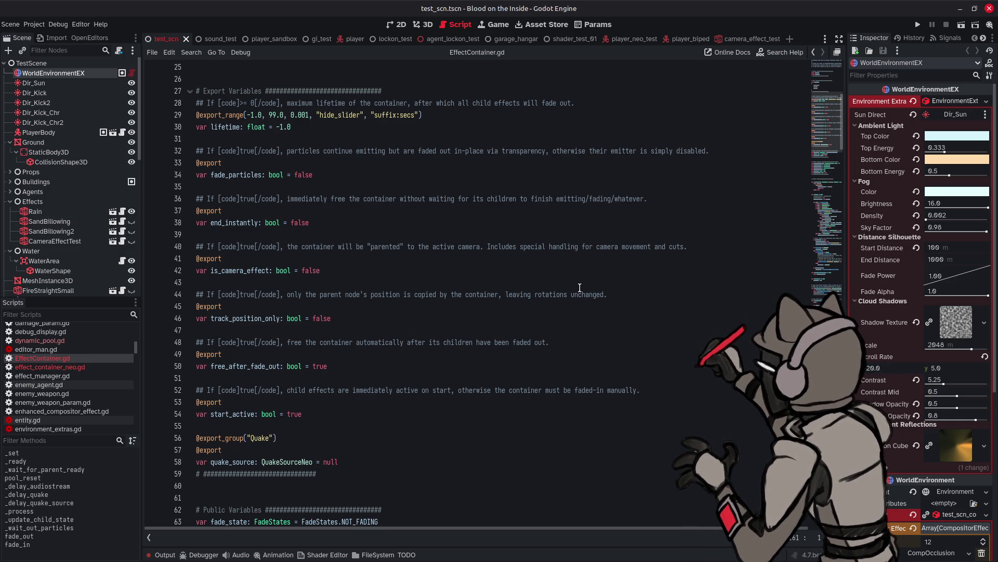
- Scroll EffectContainer.gd down to its fade_state, active and parent_node variable declarations
{"action": "scroll", "coordinate": [580, 288], "scroll_direction": "down", "scroll_amount": 7}
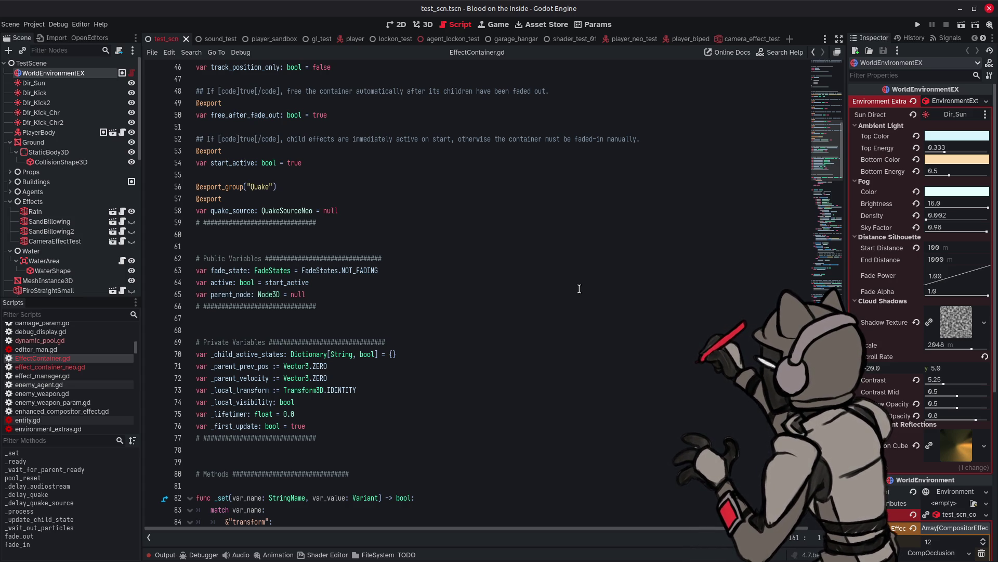
- Scroll EffectContainer.gd down until the _set and _ready functions are visible
{"action": "scroll", "coordinate": [580, 289], "scroll_direction": "down", "scroll_amount": 5}
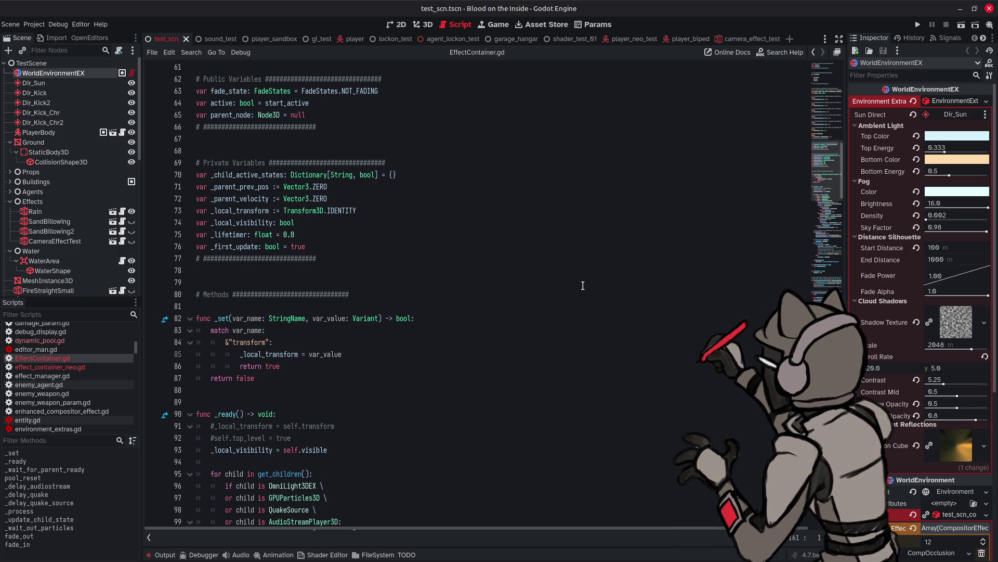
{"action": "scroll", "coordinate": [583, 283], "scroll_direction": "down", "scroll_amount": 6}
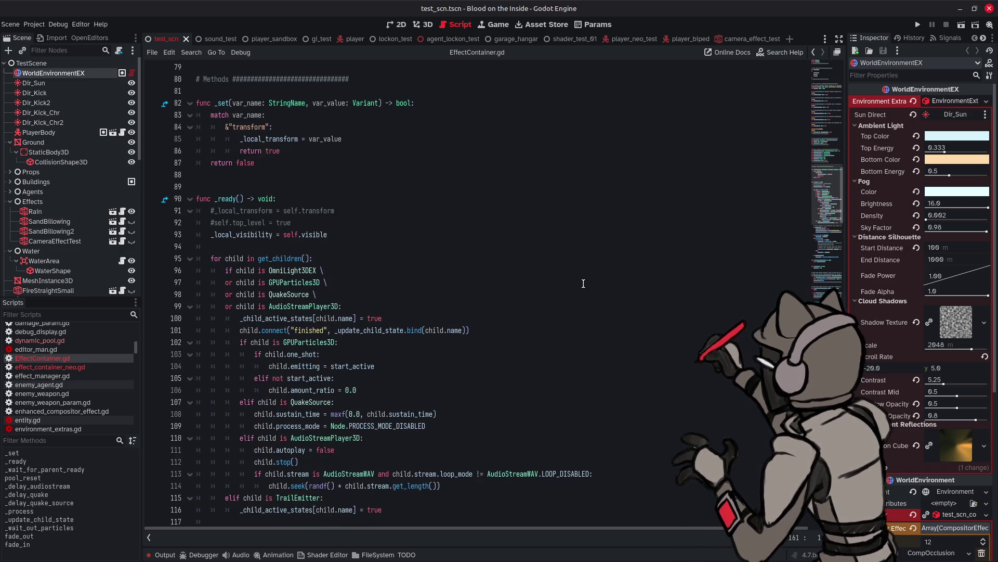
- Scroll to lines 94–132 of _ready, showing the child-type setup loop and QuakeSource handling
{"action": "scroll", "coordinate": [583, 283], "scroll_direction": "down", "scroll_amount": 5}
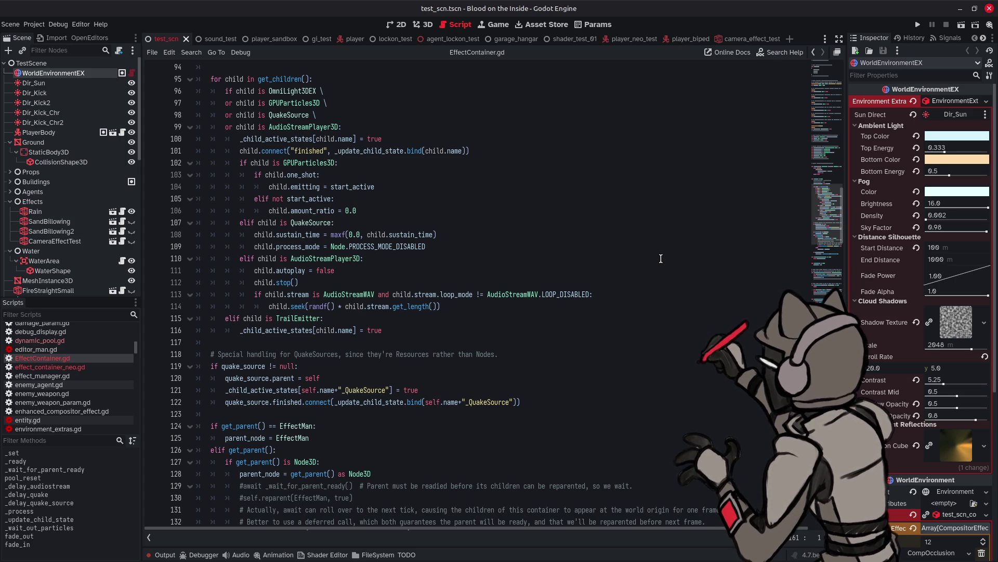
{"action": "mouse_move", "coordinate": [526, 294]}
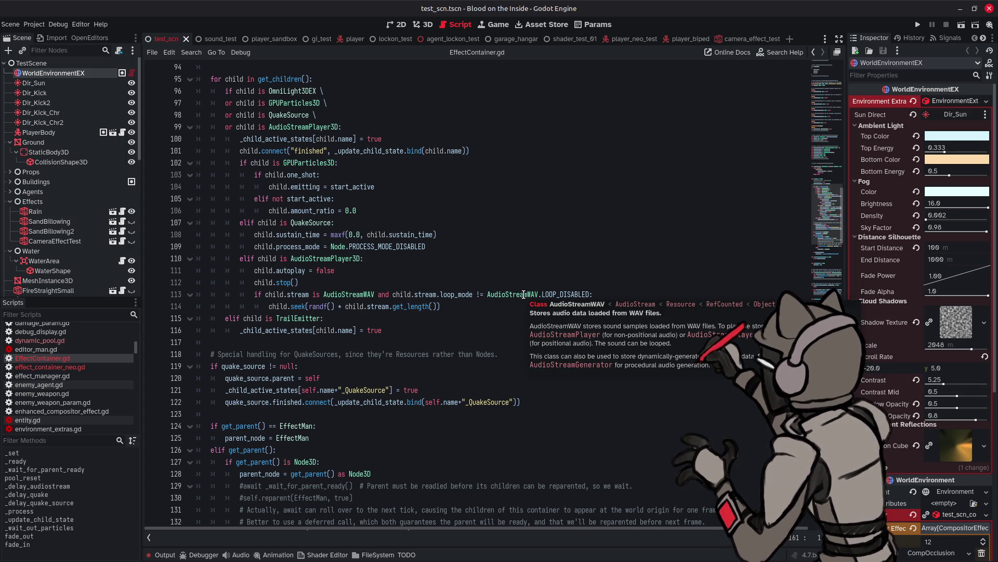
- Check the AudioStreamWAV LoopMode documentation, then return to the _delay_audiostream and _delay_quake functions
{"action": "mouse_move", "coordinate": [561, 294]}
{"action": "left_click", "coordinate": [728, 303]}
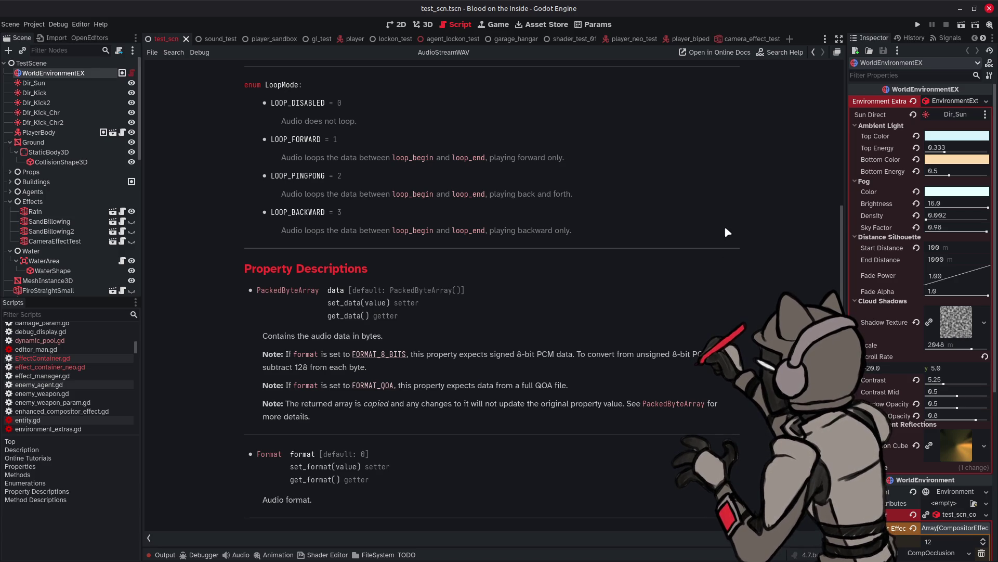
{"action": "key", "text": "alt+Left"}
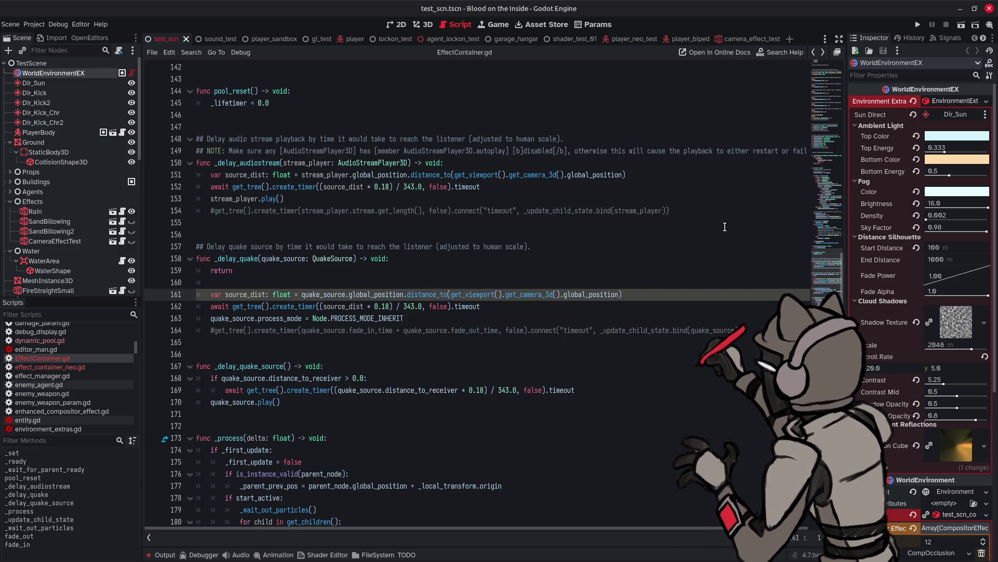
{"action": "key", "text": "alt+Right"}
{"action": "key", "text": "alt+Left"}
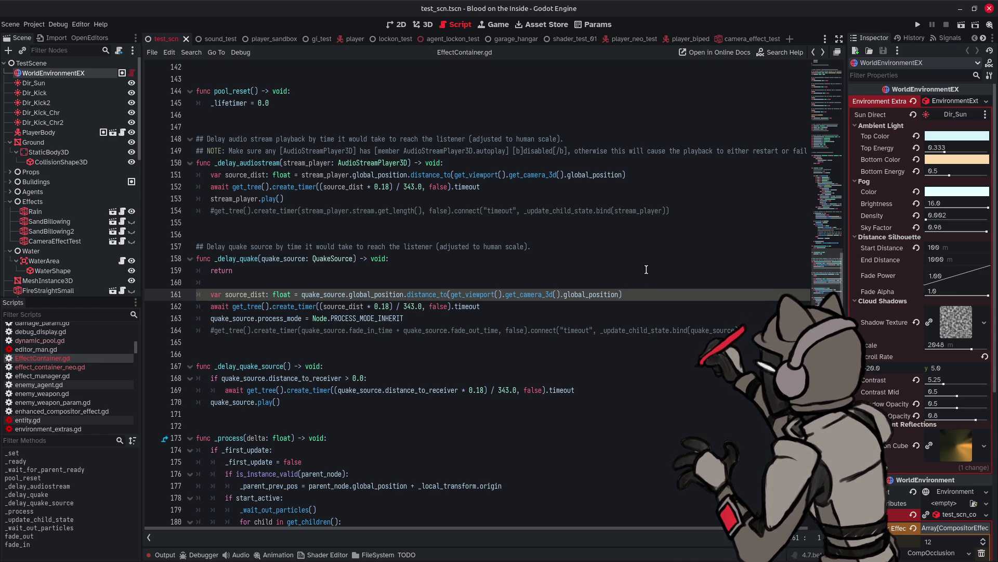
{"action": "scroll", "coordinate": [647, 269], "scroll_direction": "up", "scroll_amount": 3}
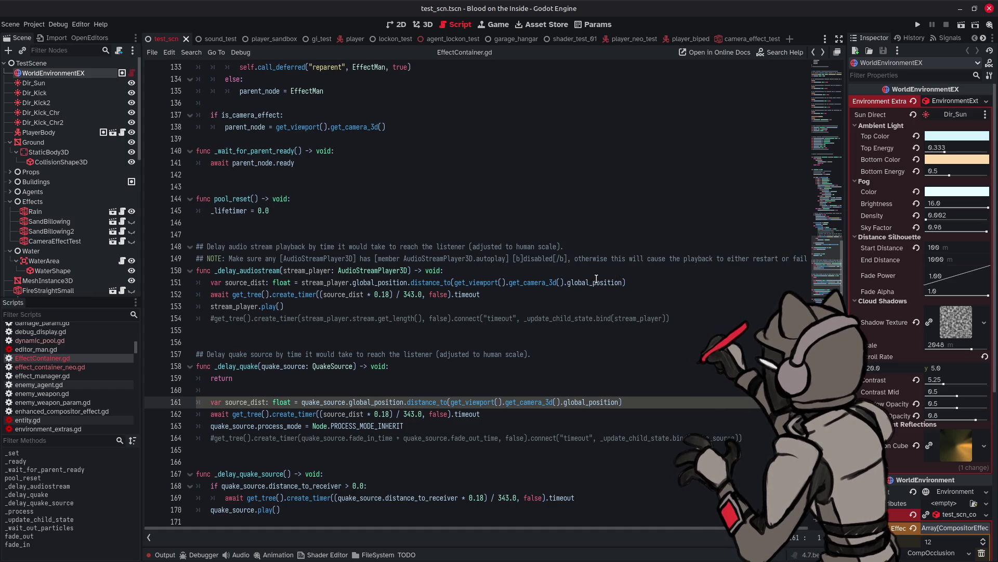
{"action": "scroll", "coordinate": [598, 280], "scroll_direction": "down", "scroll_amount": 2}
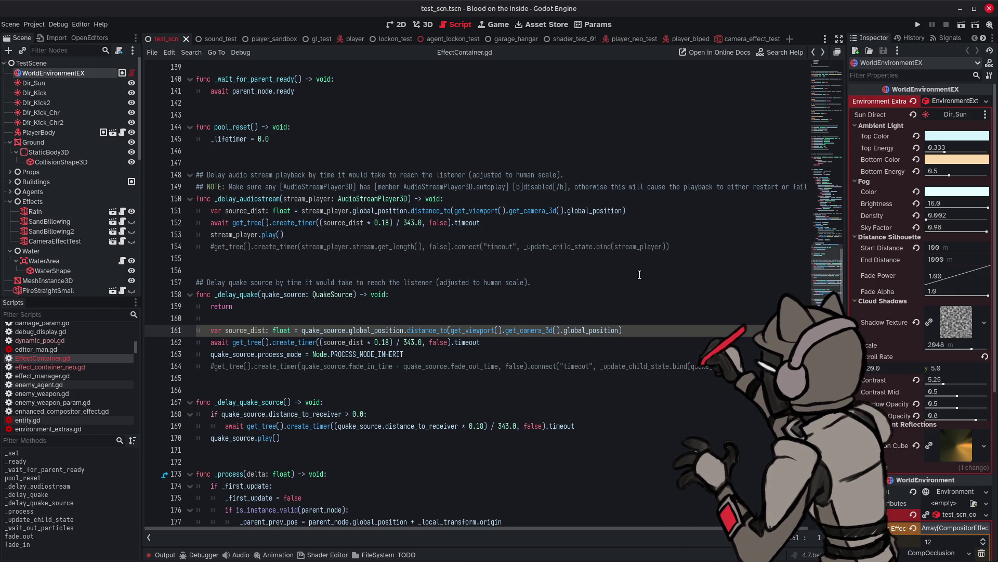
{"action": "scroll", "coordinate": [639, 273], "scroll_direction": "down", "scroll_amount": 4}
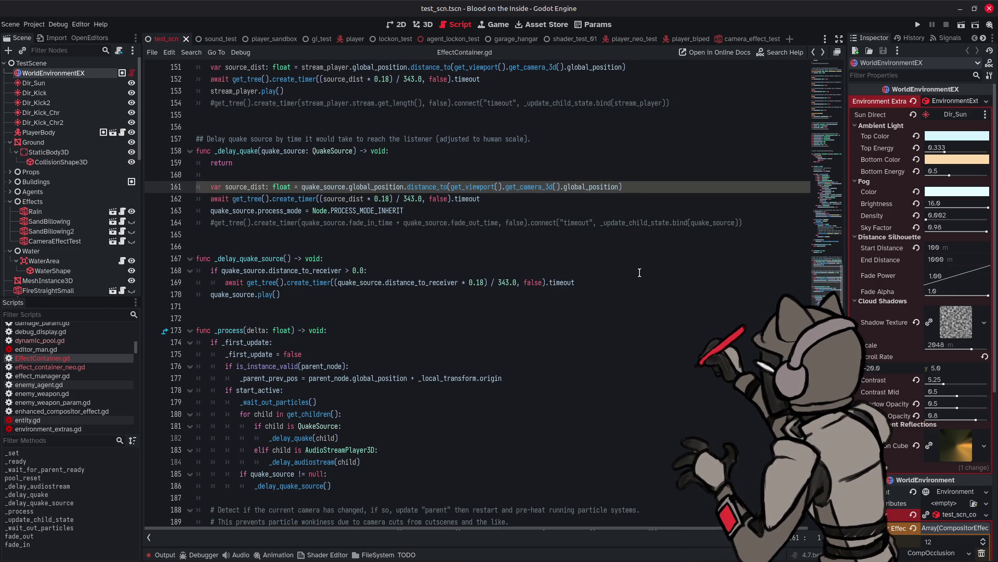
- Scroll EffectContainer.gd down until func _process(delta) at line 173 sits near the top
{"action": "scroll", "coordinate": [640, 273], "scroll_direction": "down", "scroll_amount": 1}
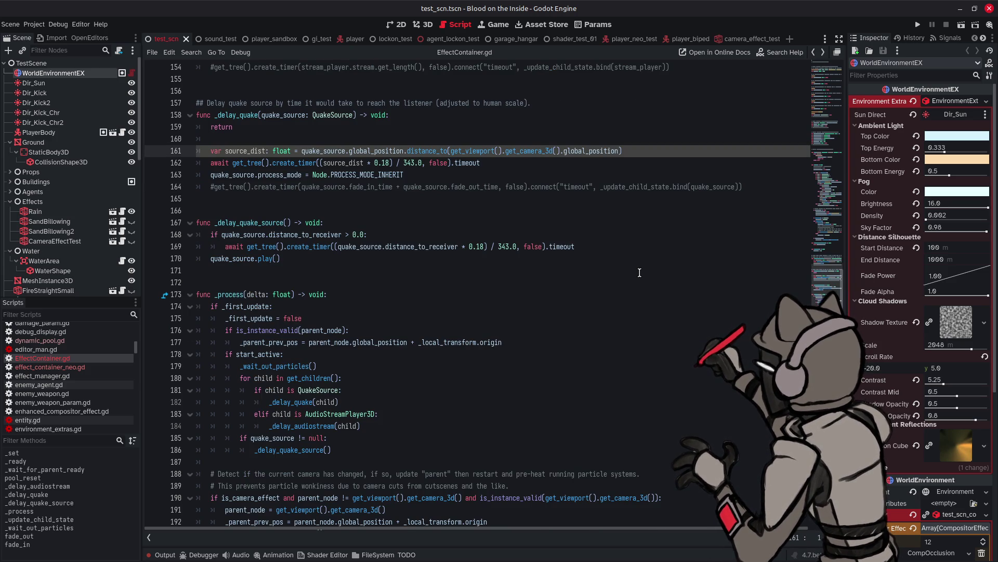
{"action": "mouse_move", "coordinate": [322, 333]}
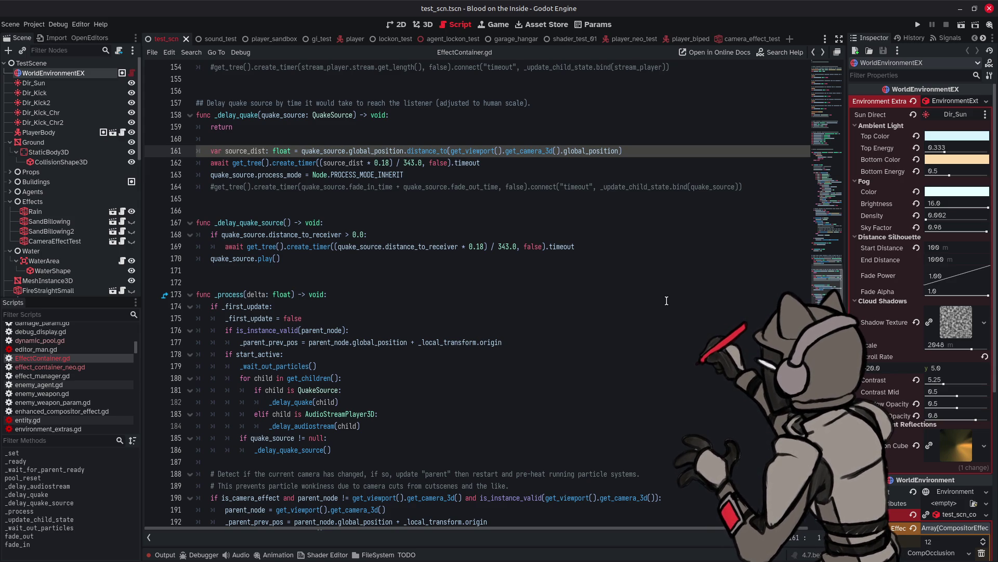
{"action": "scroll", "coordinate": [671, 301], "scroll_direction": "down", "scroll_amount": 4}
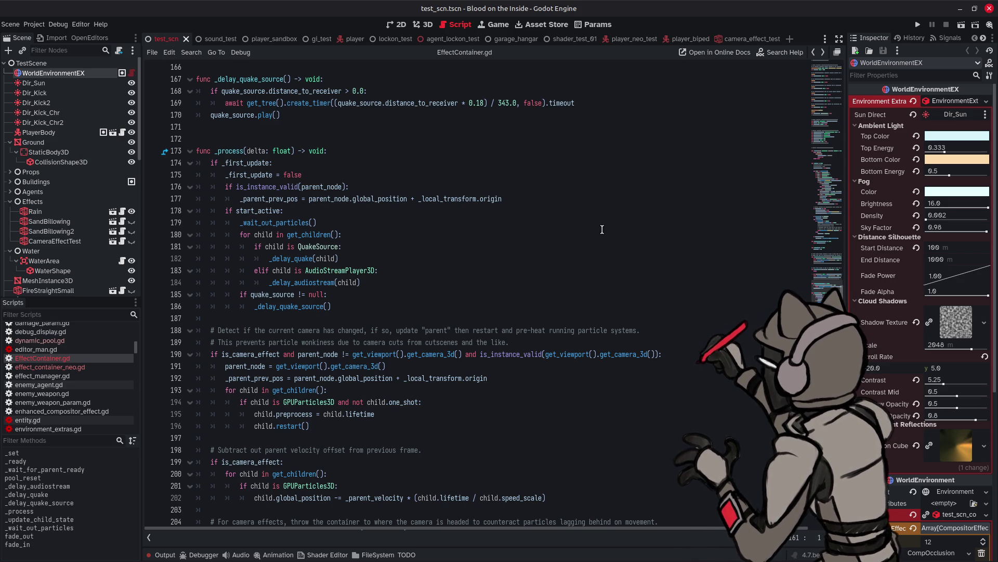
{"action": "scroll", "coordinate": [603, 247], "scroll_direction": "down", "scroll_amount": 4}
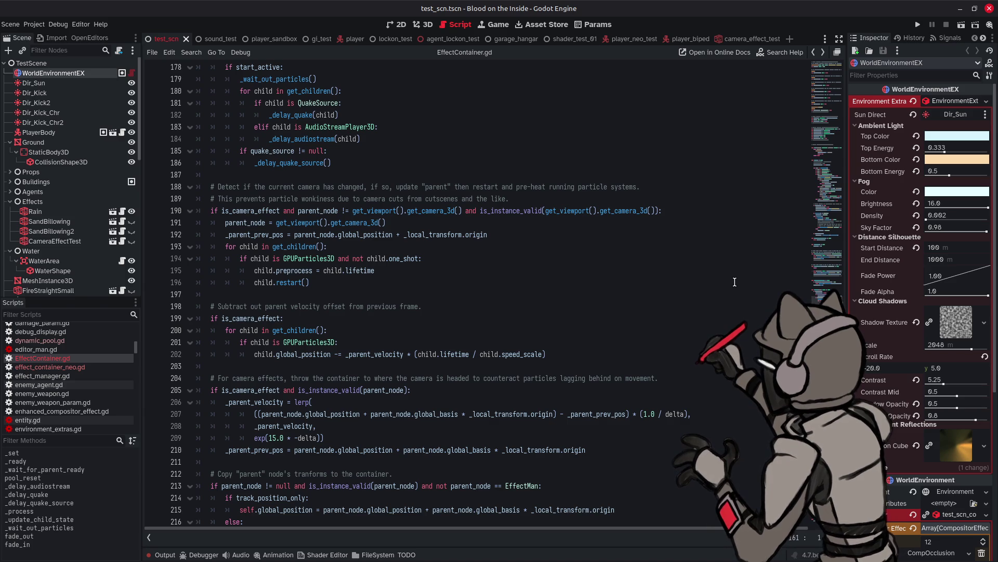
{"action": "scroll", "coordinate": [735, 282], "scroll_direction": "down", "scroll_amount": 3}
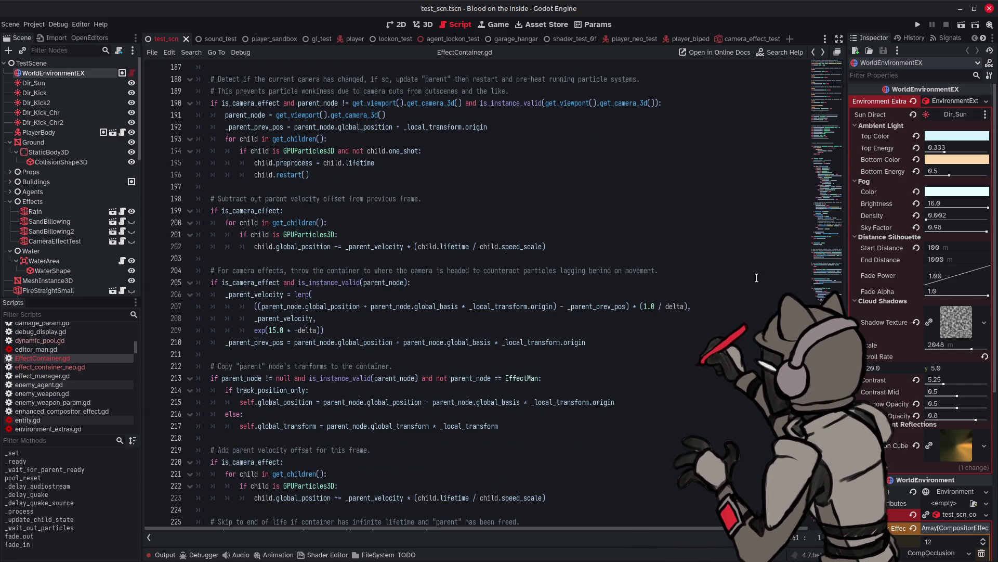
{"action": "scroll", "coordinate": [757, 278], "scroll_direction": "down", "scroll_amount": 4}
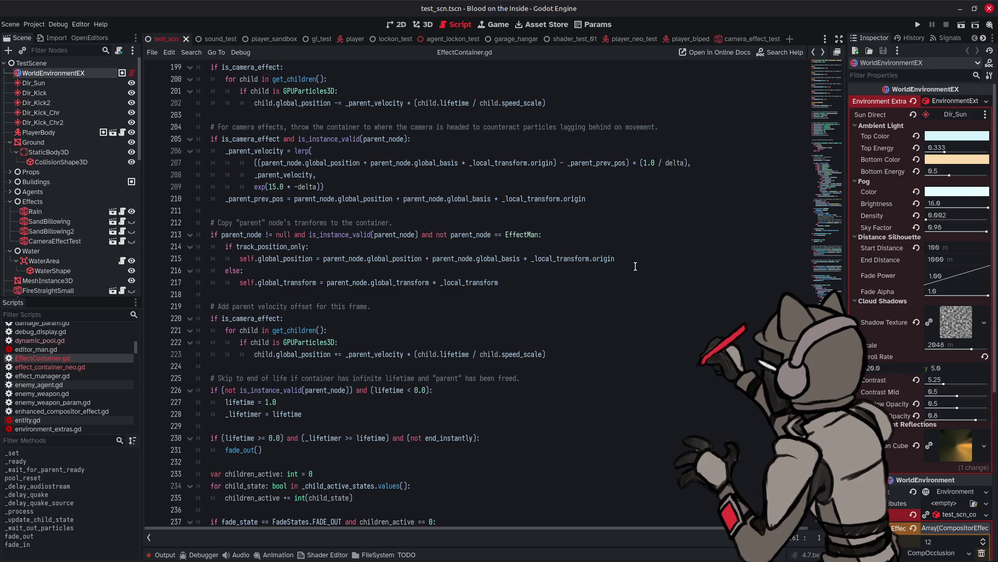
- Scroll to the 'Free container if all children are no longer active' section around line 255
{"action": "scroll", "coordinate": [635, 266], "scroll_direction": "down", "scroll_amount": 4}
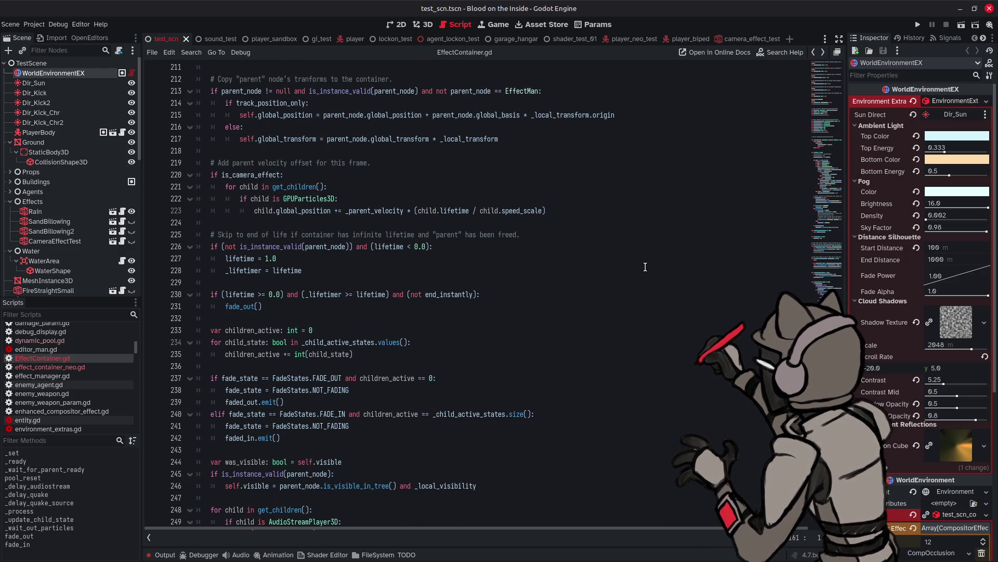
{"action": "scroll", "coordinate": [645, 267], "scroll_direction": "down", "scroll_amount": 1}
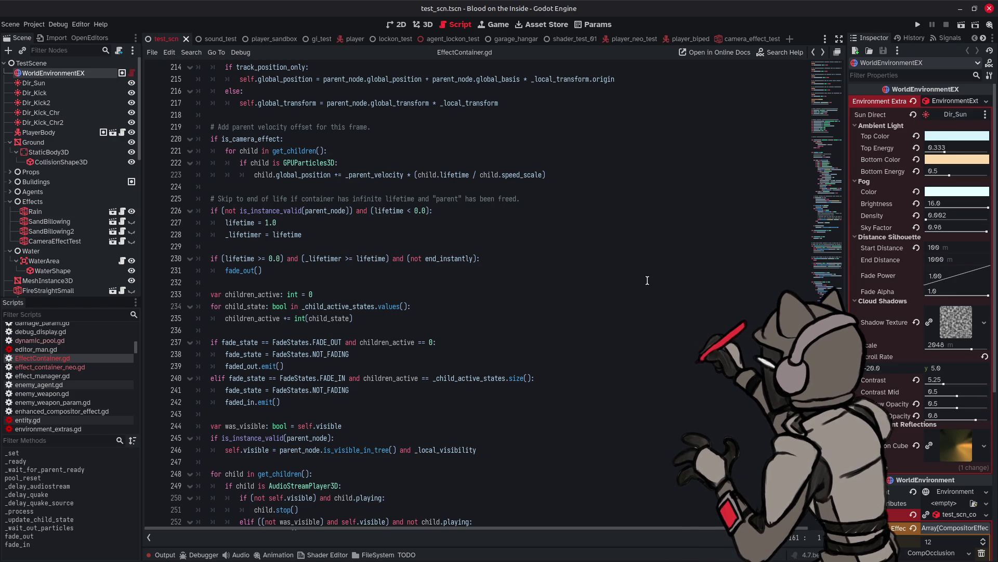
{"action": "scroll", "coordinate": [648, 280], "scroll_direction": "down", "scroll_amount": 2}
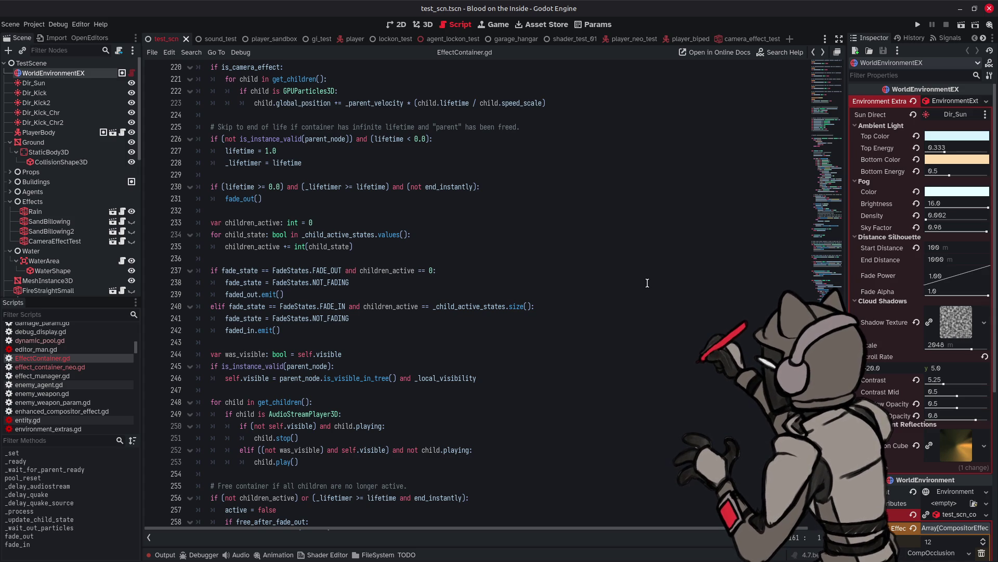
{"action": "scroll", "coordinate": [648, 283], "scroll_direction": "down", "scroll_amount": 2}
{"action": "scroll", "coordinate": [650, 284], "scroll_direction": "down", "scroll_amount": 2}
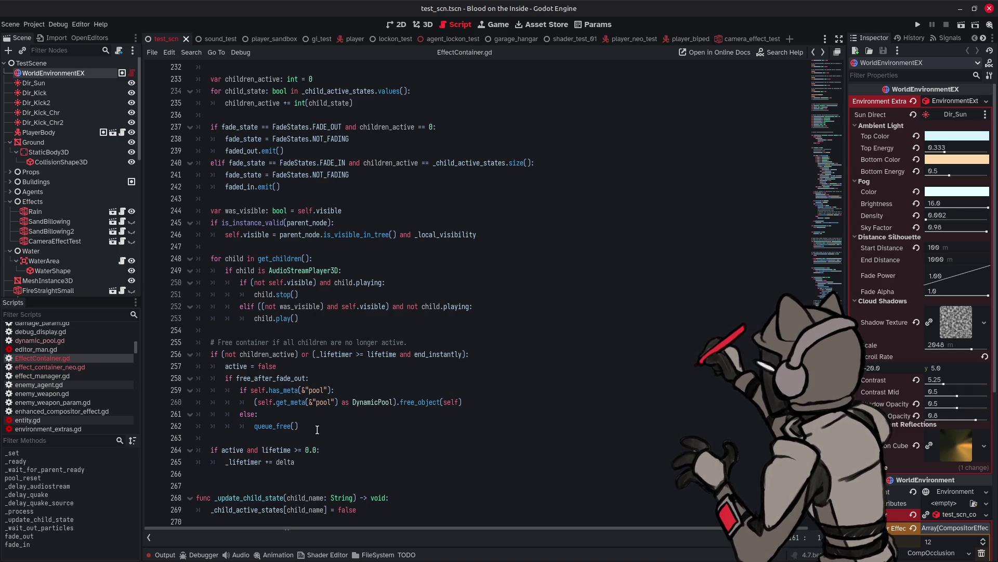
- Select queue_free on line 262 and search the script for it, finding one match
{"action": "left_click", "coordinate": [285, 426]}
{"action": "double_click", "coordinate": [285, 426]}
{"action": "key", "text": "ctrl+f"}
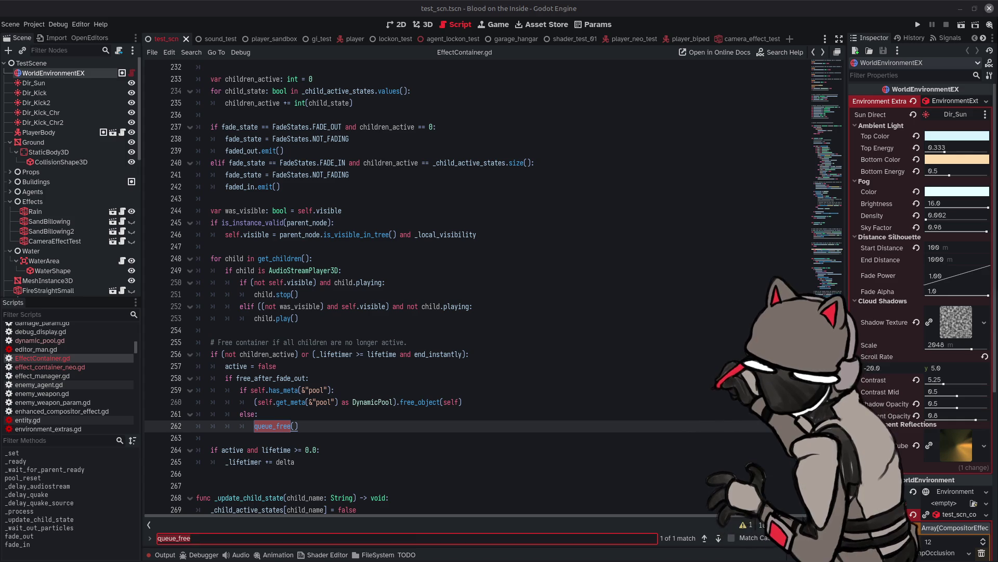
{"action": "left_click", "coordinate": [373, 391]}
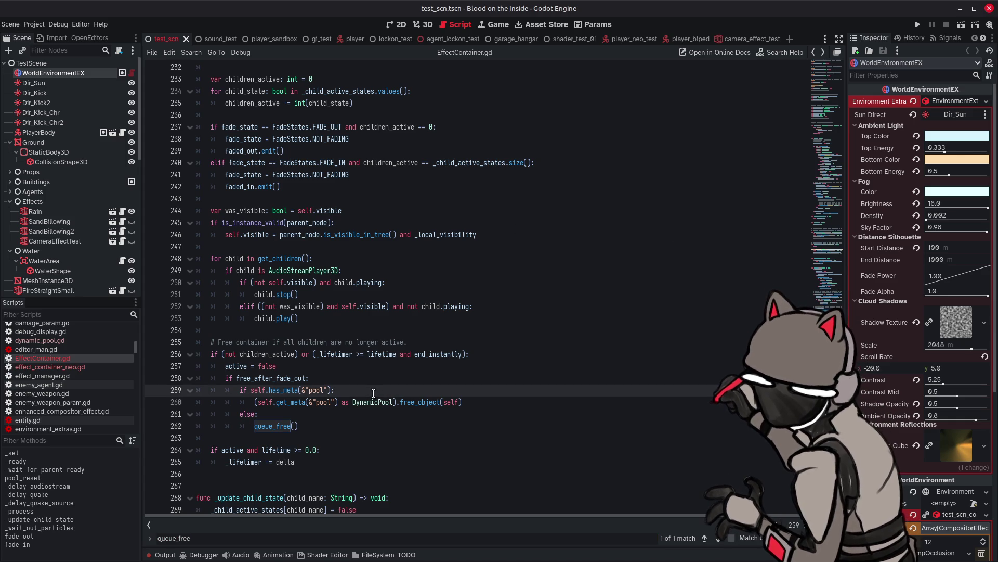
{"action": "left_click_drag", "start_coordinate": [240, 390], "coordinate": [516, 404]}
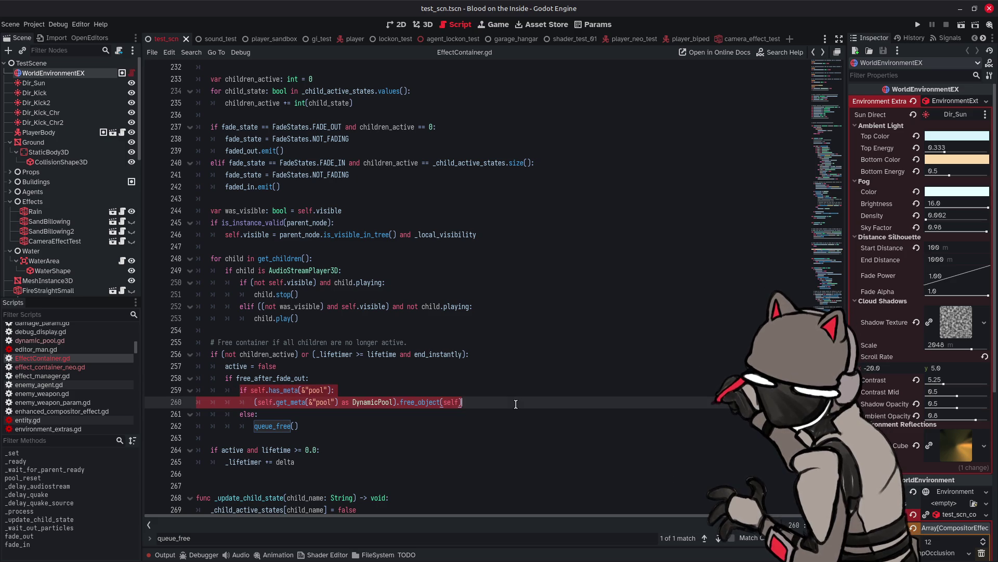
{"action": "left_click_drag", "start_coordinate": [328, 428], "coordinate": [124, 399]}
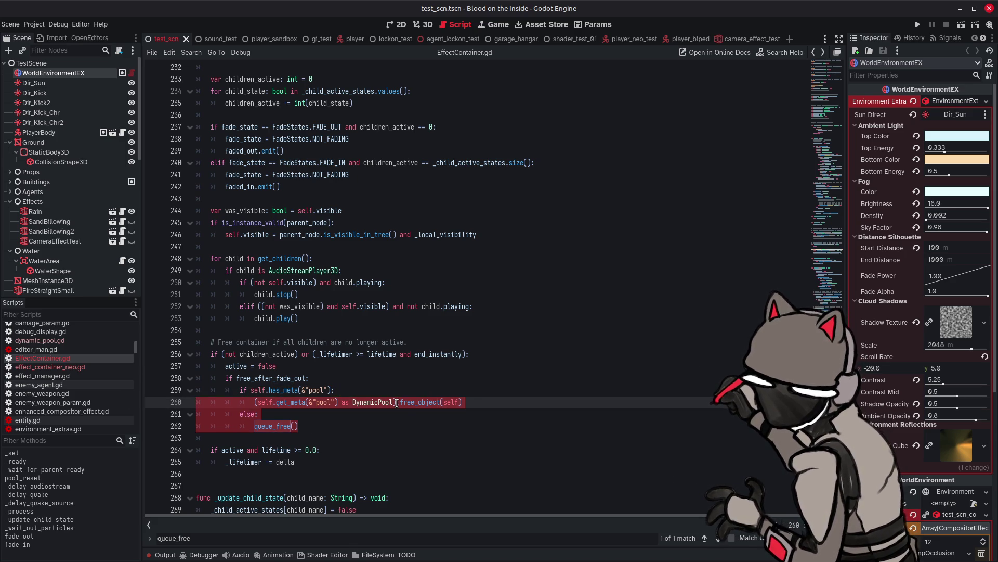
{"action": "left_click", "coordinate": [515, 404]}
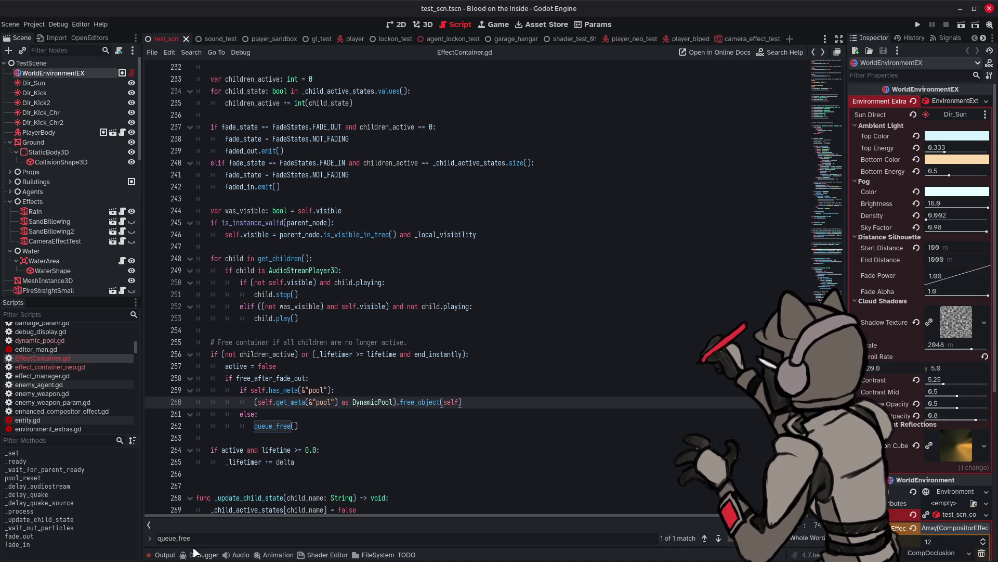
{"action": "mouse_move", "coordinate": [197, 559]}
{"action": "left_click", "coordinate": [164, 555]}
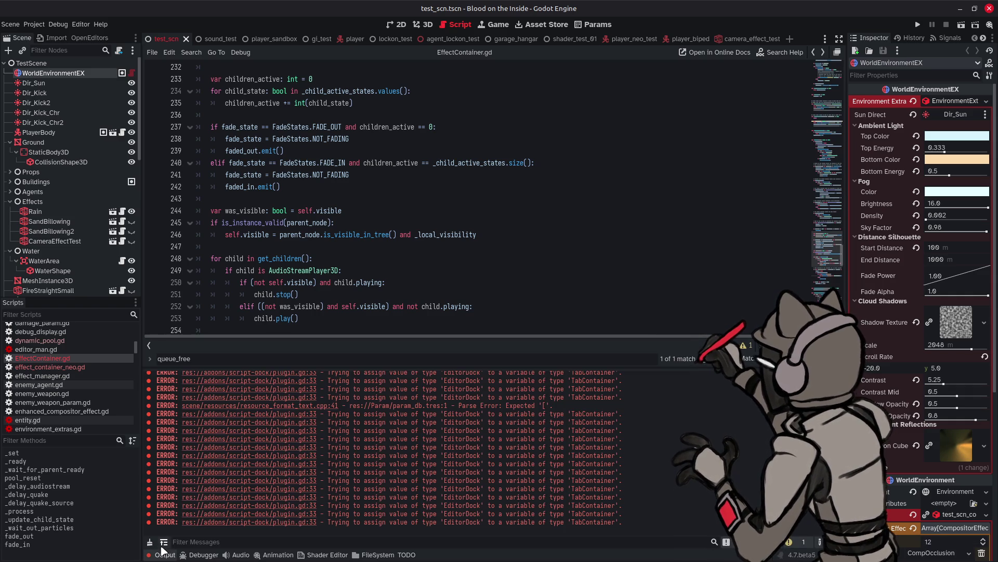
{"action": "left_click", "coordinate": [164, 554]}
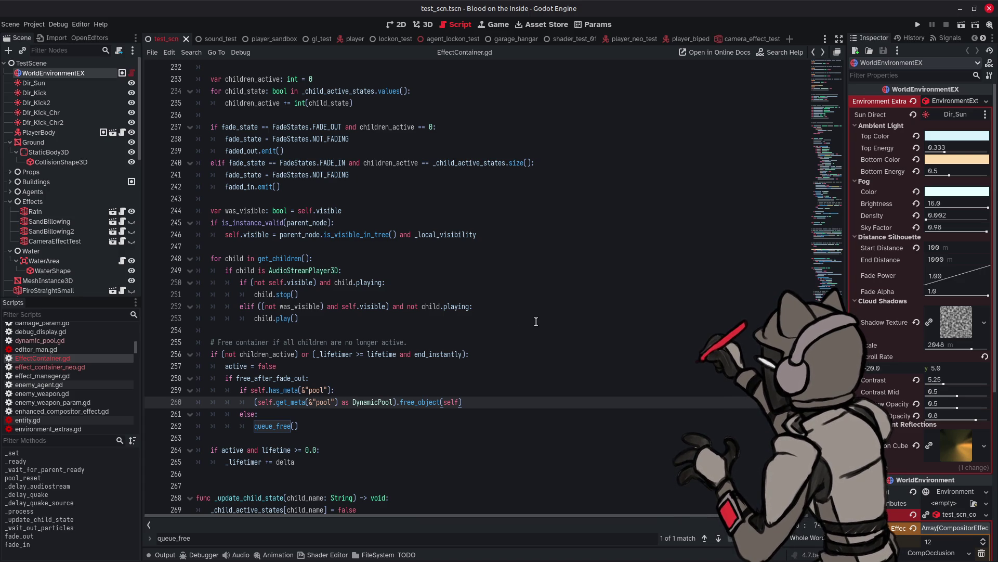
{"action": "left_click", "coordinate": [40, 340]}
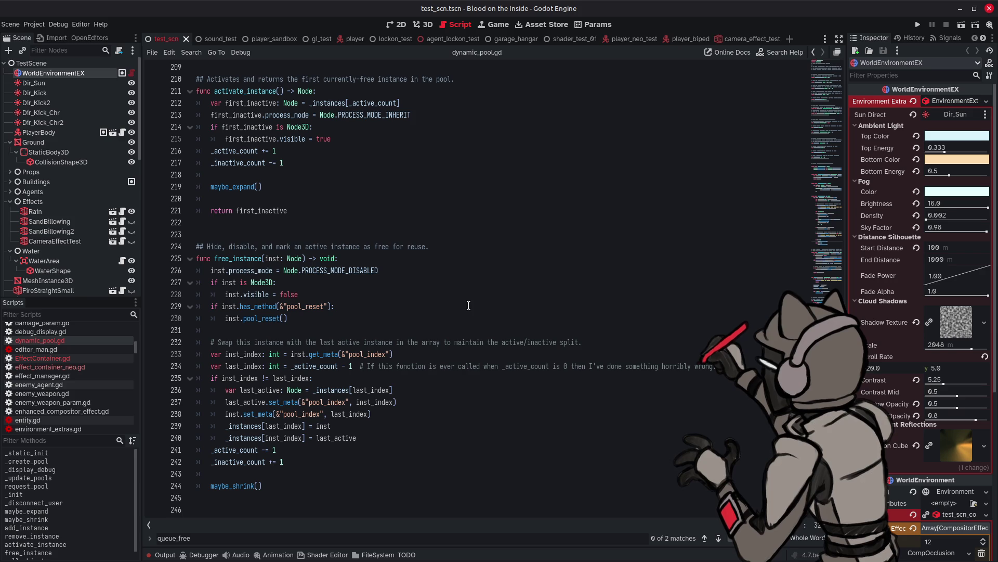
- Jump to dynamic_pool.gd's _init function, then to add_instance, from the methods list
{"action": "scroll", "coordinate": [468, 305], "scroll_direction": "down", "scroll_amount": 3}
{"action": "scroll", "coordinate": [468, 304], "scroll_direction": "up", "scroll_amount": 6}
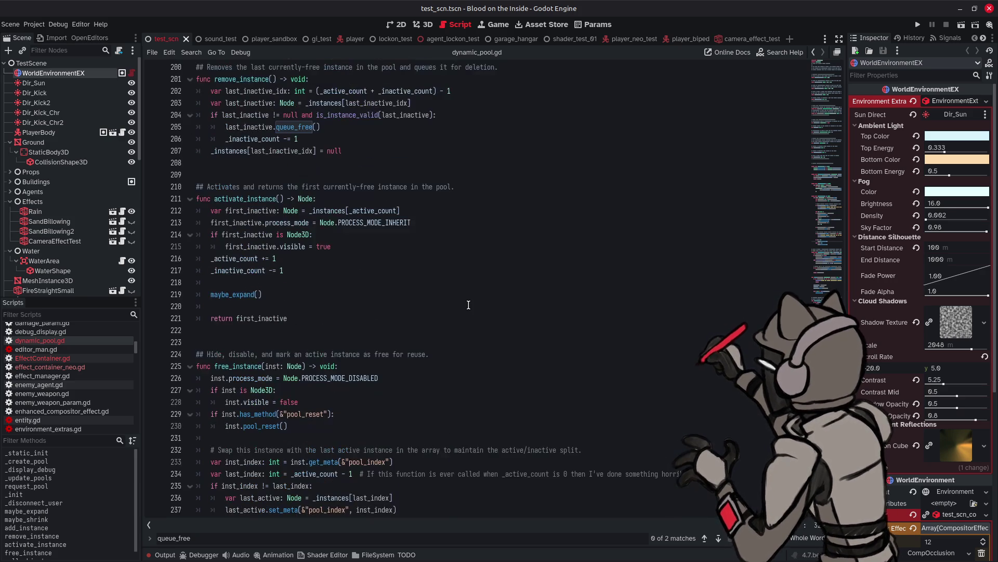
{"action": "scroll", "coordinate": [606, 281], "scroll_direction": "down", "scroll_amount": 2}
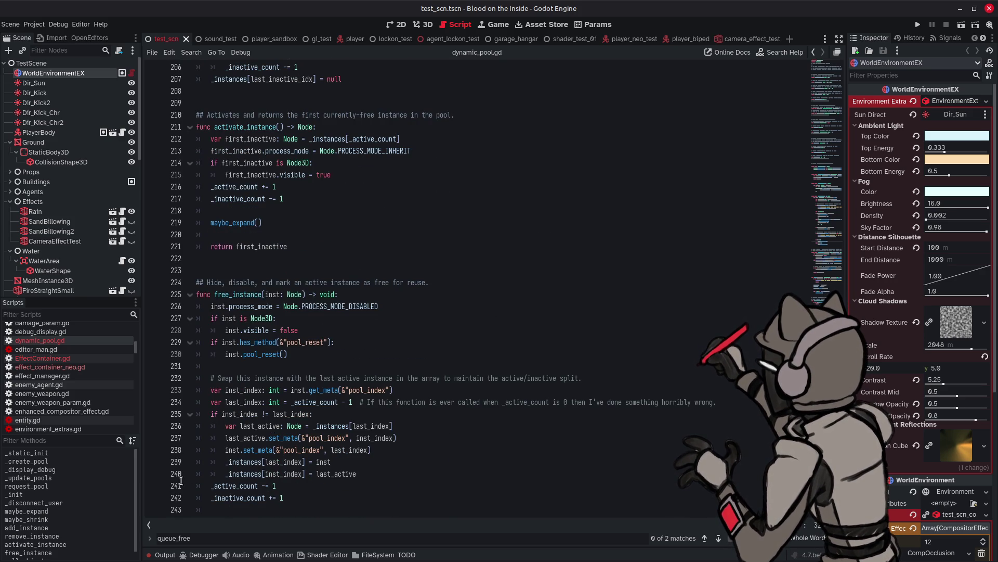
{"action": "left_click", "coordinate": [67, 495]}
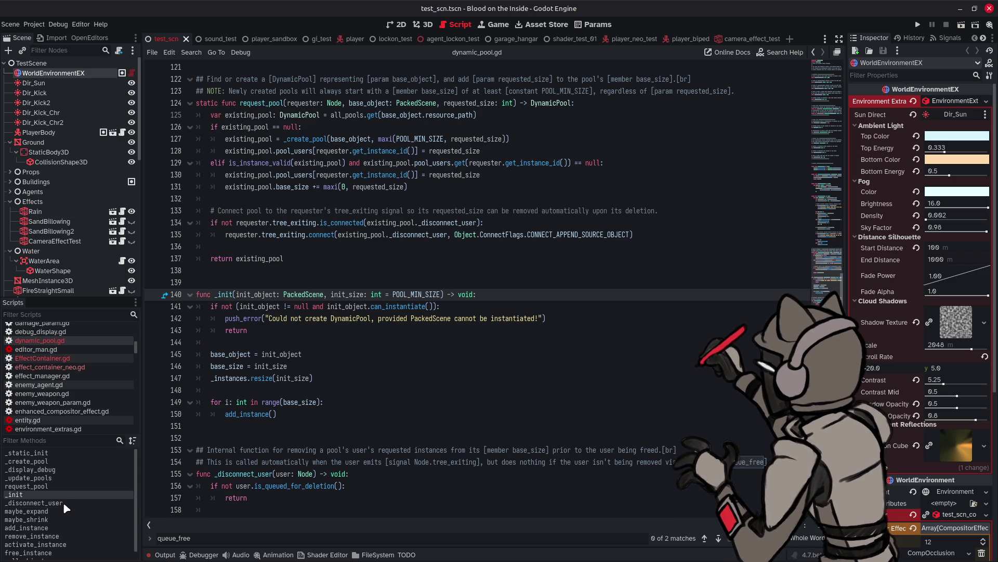
{"action": "left_click", "coordinate": [56, 528]}
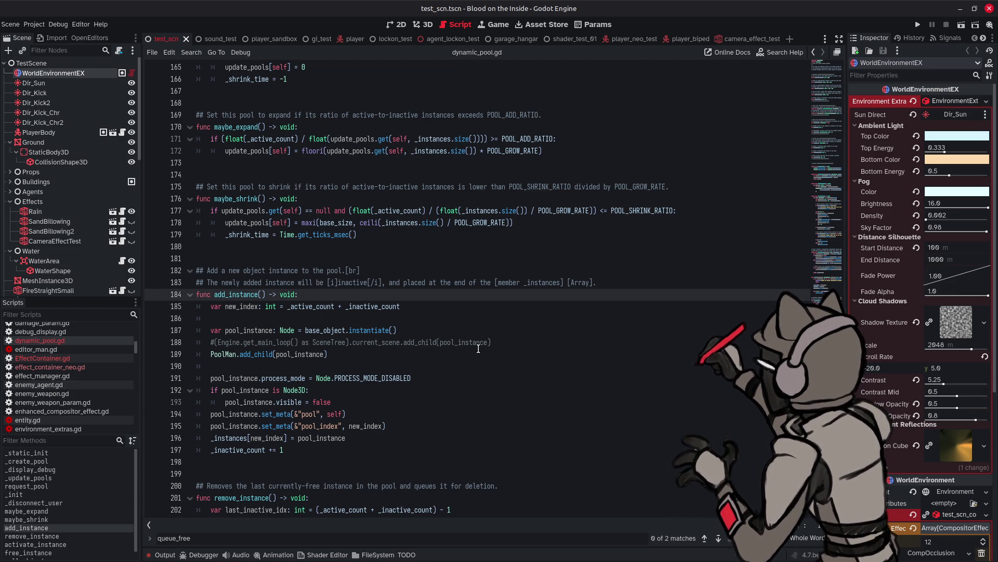
{"action": "scroll", "coordinate": [478, 348], "scroll_direction": "down", "scroll_amount": 1}
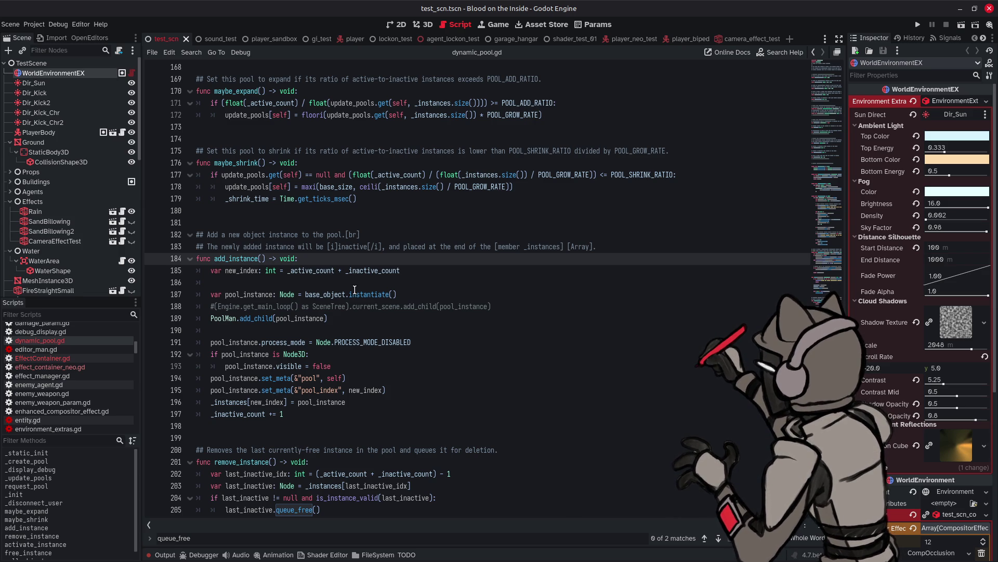
{"action": "mouse_move", "coordinate": [355, 290]}
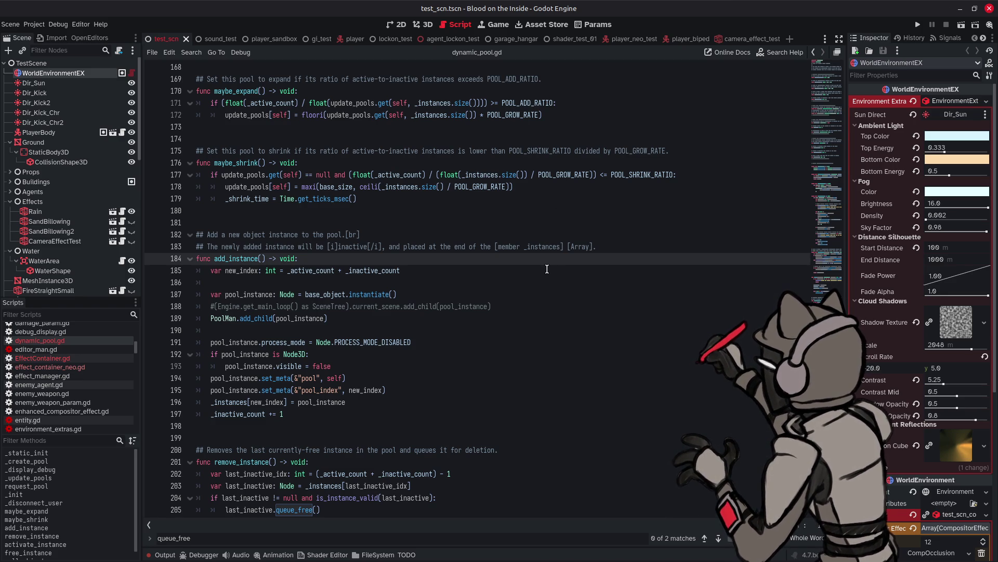
- Scroll dynamic_pool.gd past remove_instance down to activate_instance and free_instance
{"action": "scroll", "coordinate": [543, 268], "scroll_direction": "down", "scroll_amount": 1}
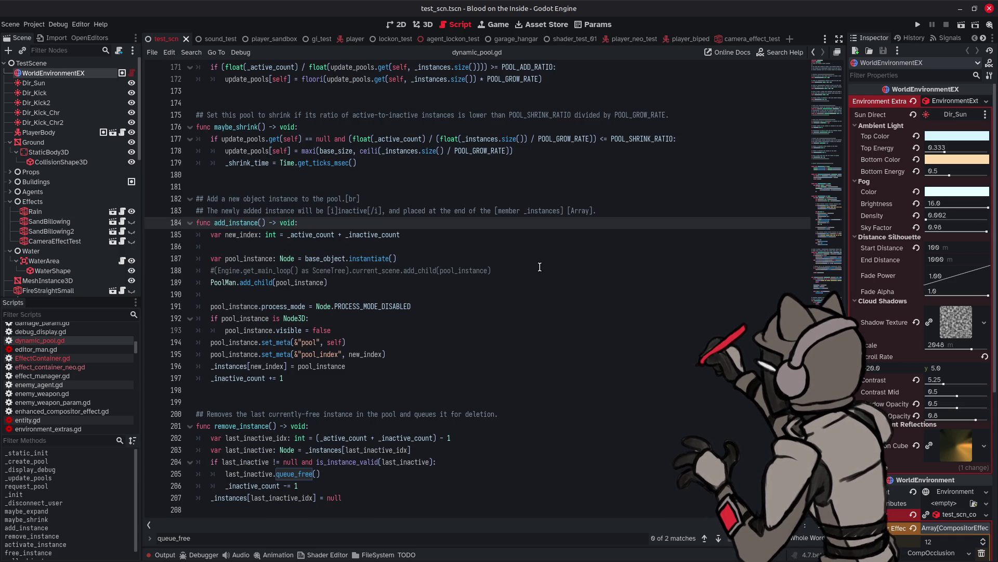
{"action": "scroll", "coordinate": [540, 267], "scroll_direction": "down", "scroll_amount": 12}
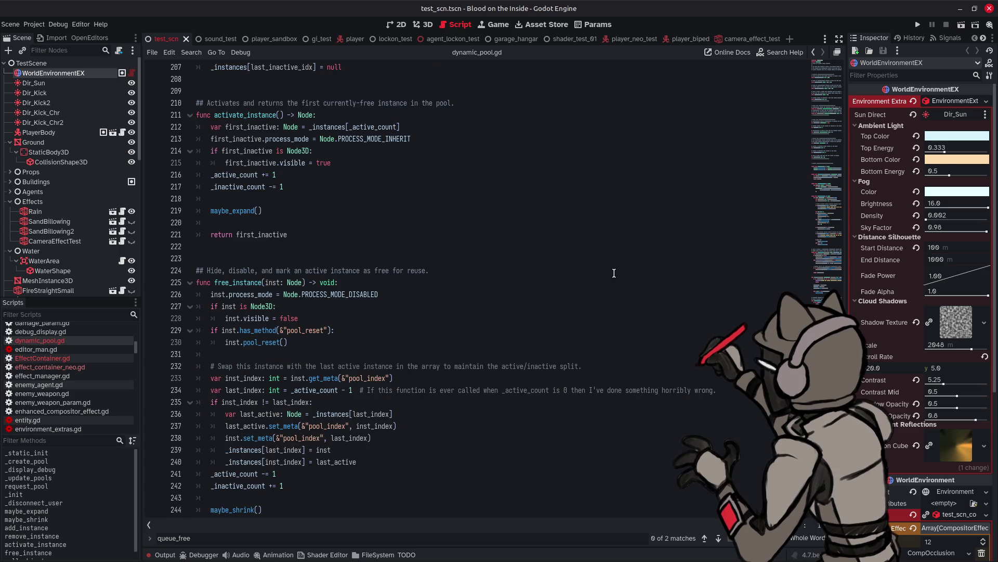
- Close the queue_free find bar and place the caret at the end of line 239
{"action": "scroll", "coordinate": [614, 273], "scroll_direction": "down", "scroll_amount": 2}
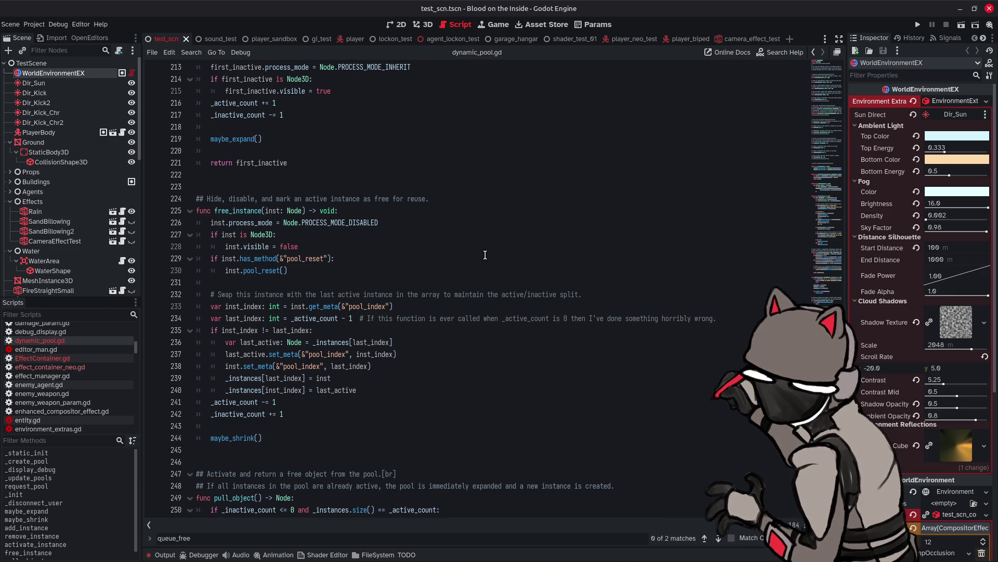
{"action": "key", "text": "Escape"}
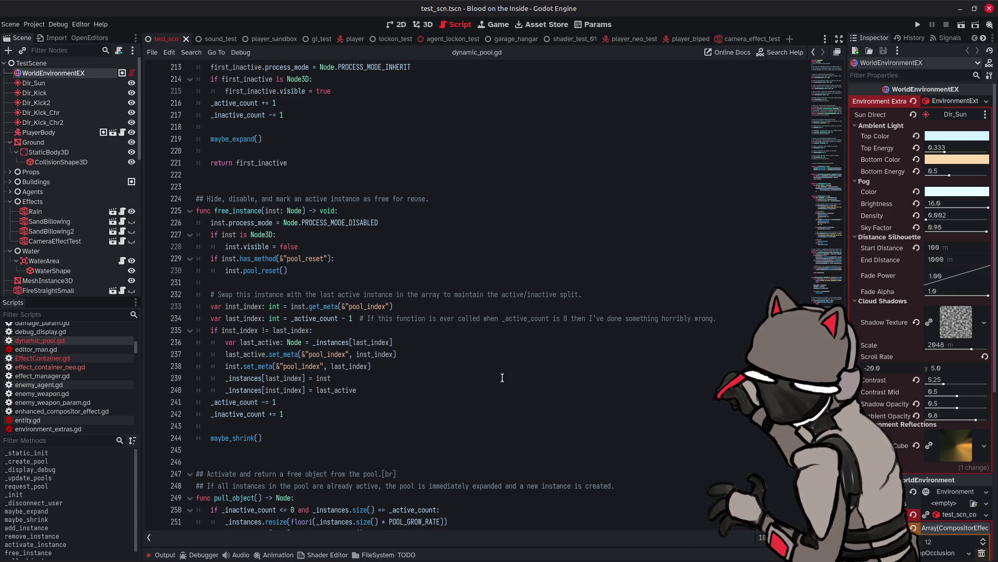
{"action": "left_click", "coordinate": [502, 378]}
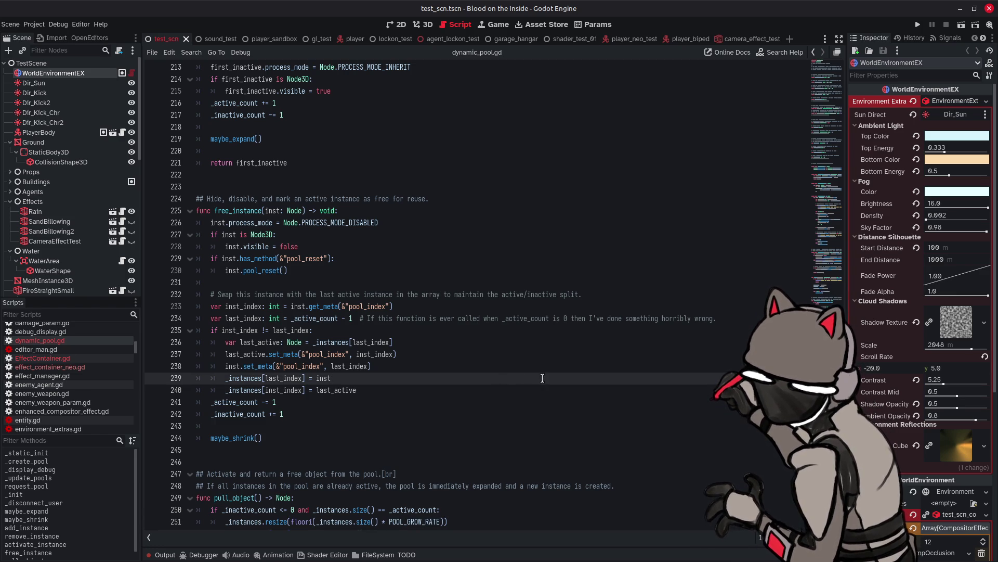
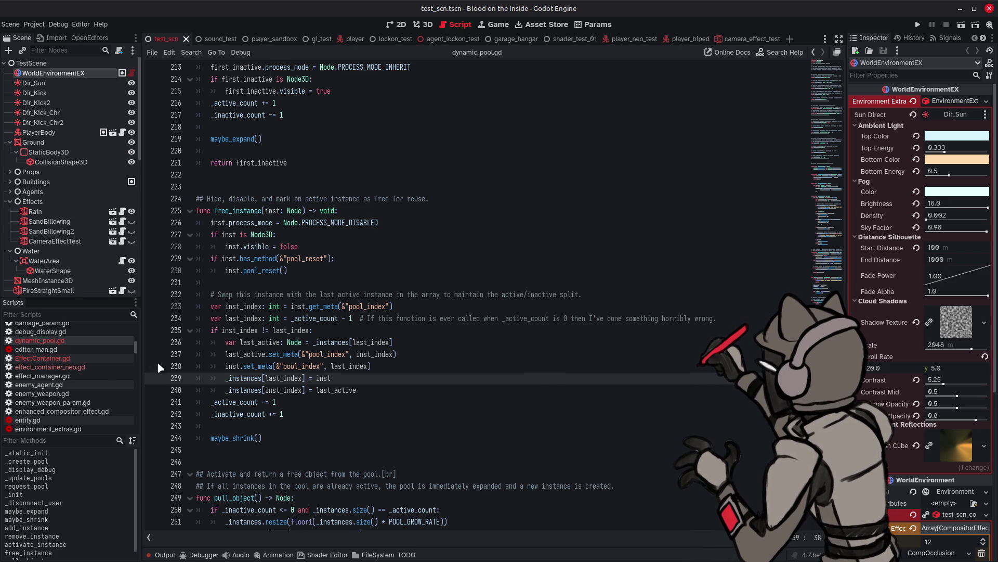
- Open bullet_3d.gd in the script editor to see the bullet-spawning loop
{"action": "scroll", "coordinate": [98, 357], "scroll_direction": "up", "scroll_amount": 5}
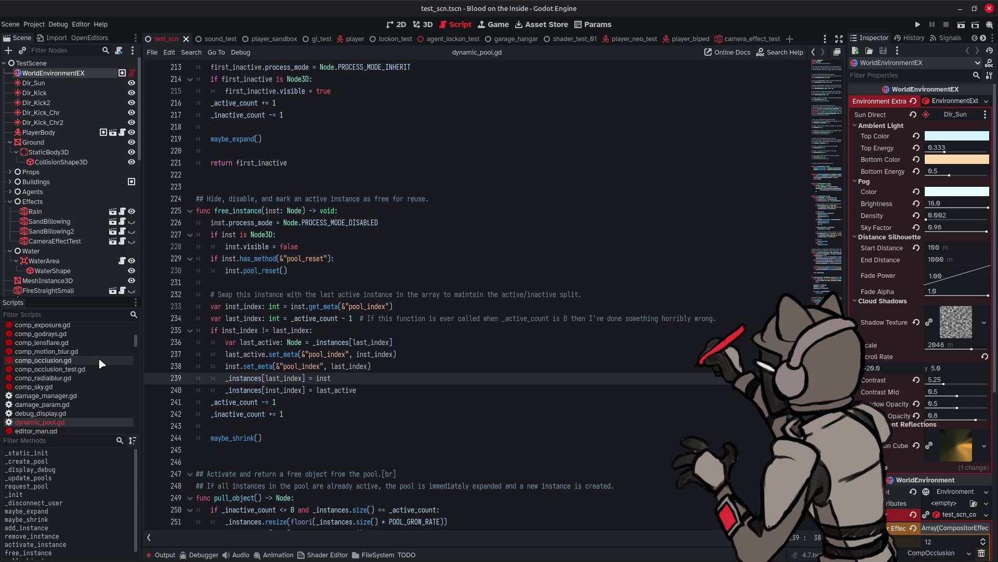
{"action": "left_click", "coordinate": [76, 371]}
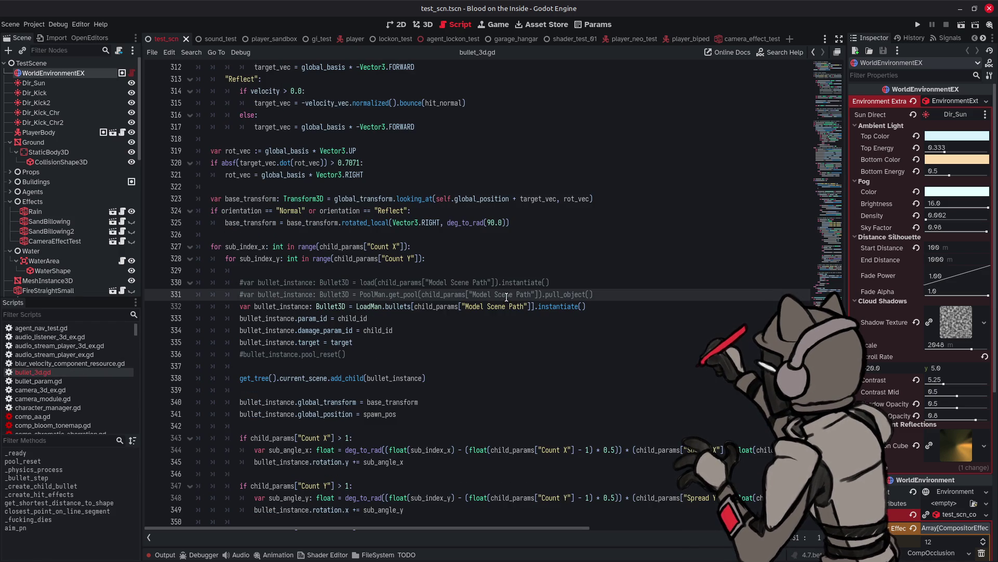
{"action": "left_click", "coordinate": [816, 68]}
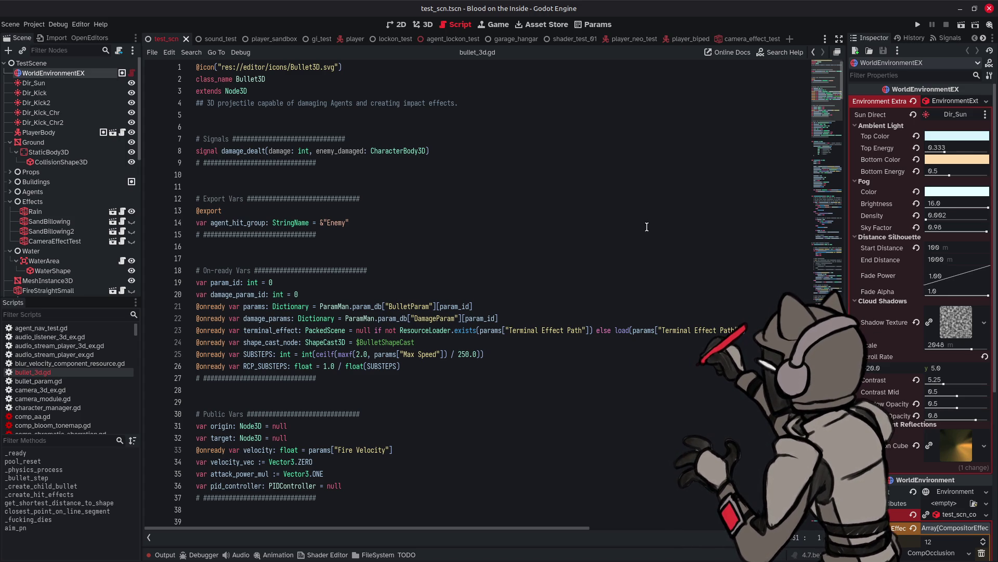
{"action": "scroll", "coordinate": [575, 279], "scroll_direction": "down", "scroll_amount": 3}
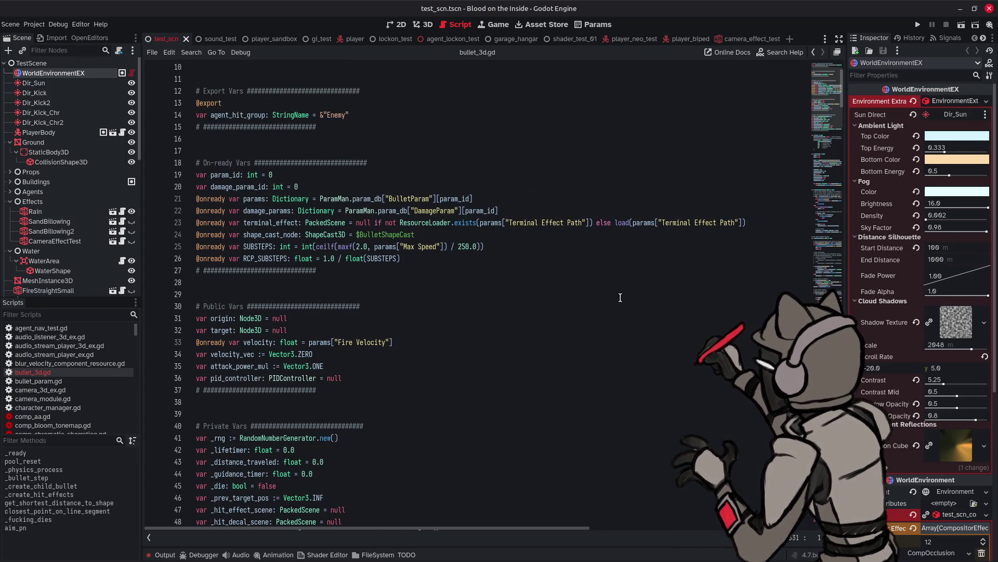
{"action": "scroll", "coordinate": [592, 303], "scroll_direction": "down", "scroll_amount": 4}
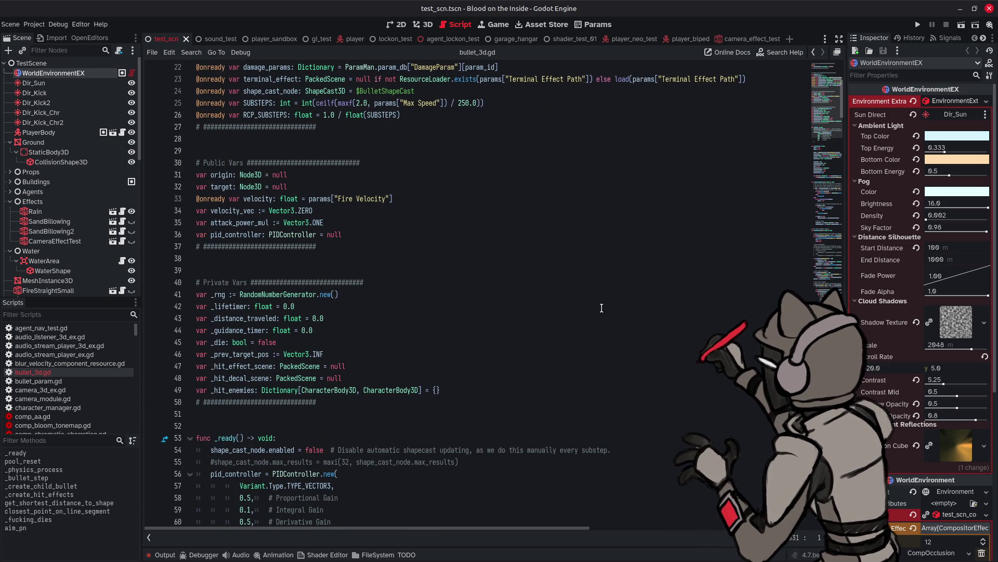
{"action": "scroll", "coordinate": [602, 308], "scroll_direction": "down", "scroll_amount": 3}
{"action": "scroll", "coordinate": [602, 308], "scroll_direction": "down", "scroll_amount": 4}
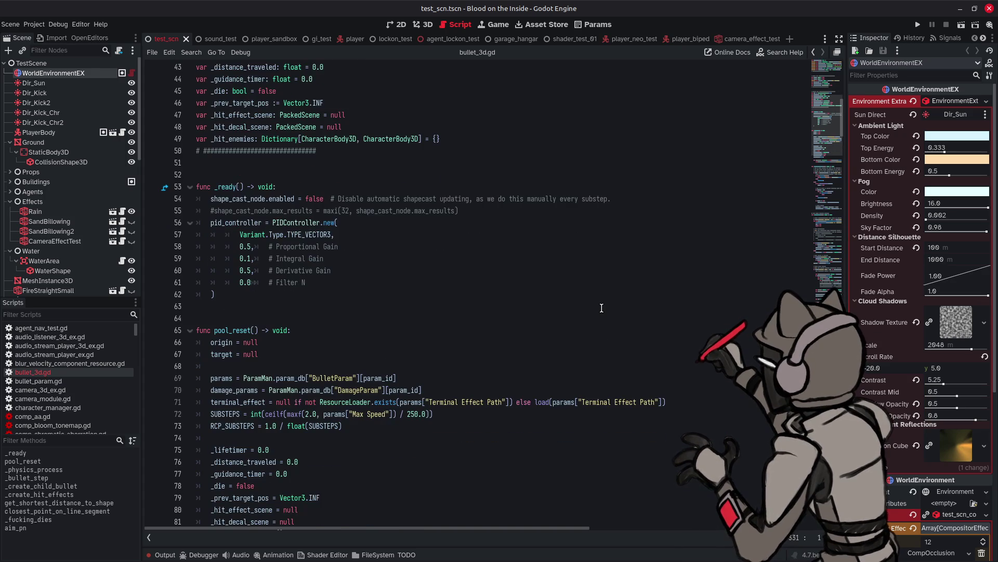
{"action": "scroll", "coordinate": [601, 308], "scroll_direction": "down", "scroll_amount": 2}
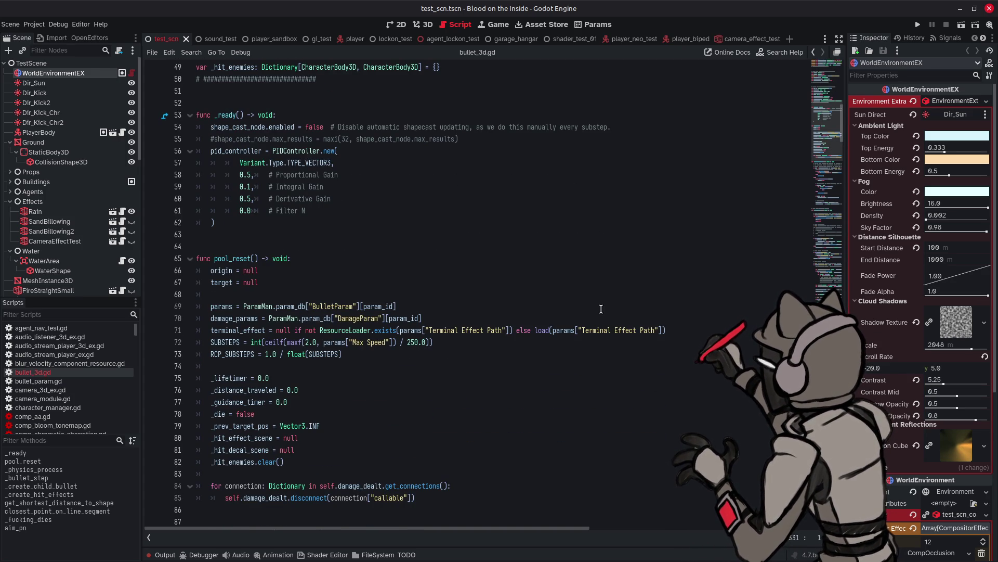
{"action": "scroll", "coordinate": [601, 309], "scroll_direction": "down", "scroll_amount": 1}
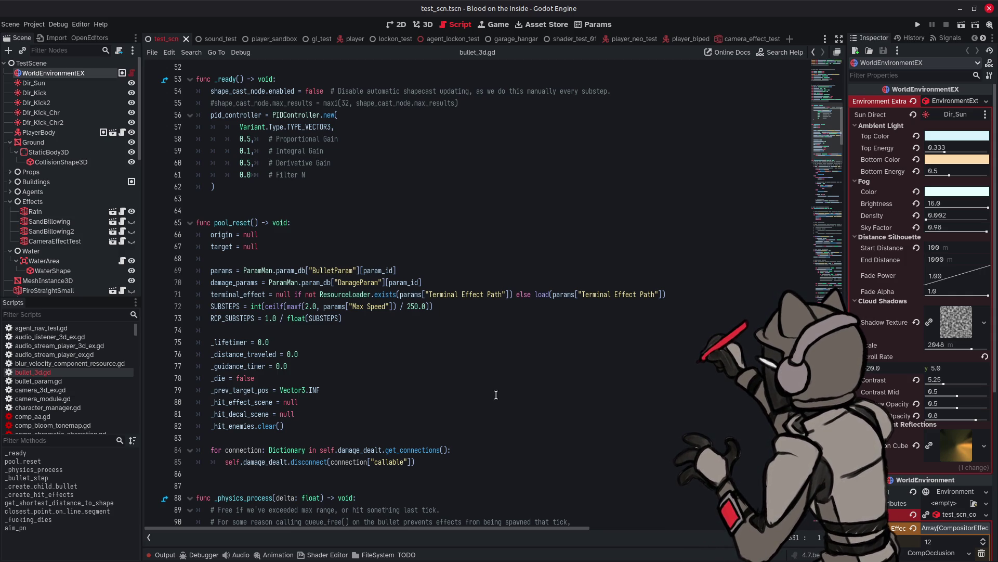
{"action": "scroll", "coordinate": [596, 349], "scroll_direction": "down", "scroll_amount": 3}
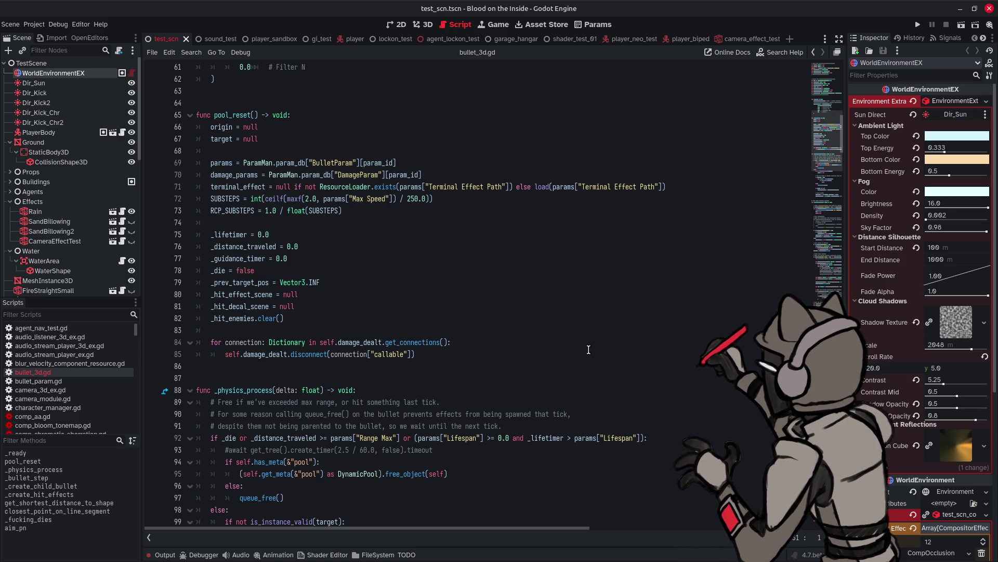
{"action": "scroll", "coordinate": [589, 349], "scroll_direction": "down", "scroll_amount": 1}
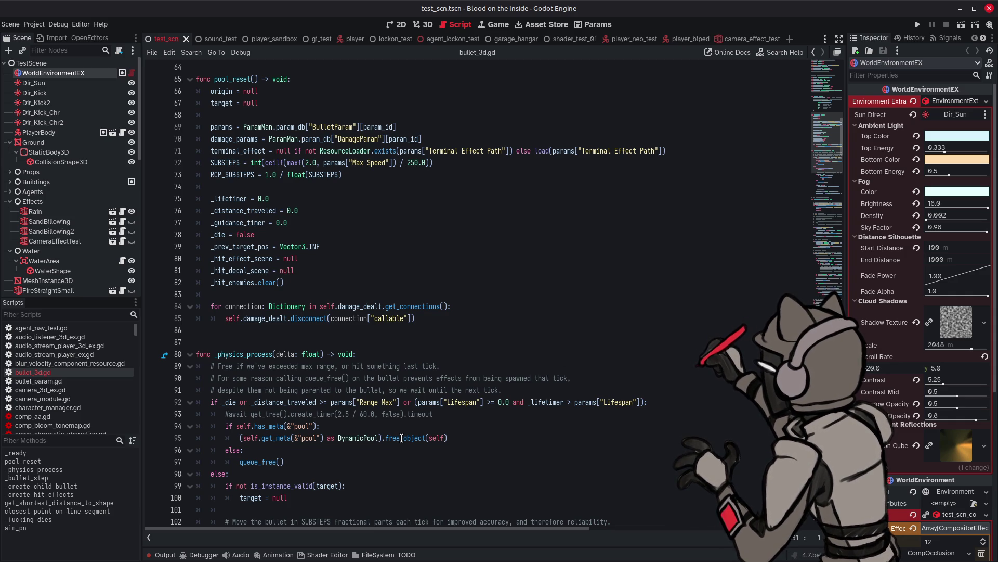
{"action": "left_click", "coordinate": [358, 443]}
{"action": "key", "text": "Up"}
{"action": "key", "text": "Up"}
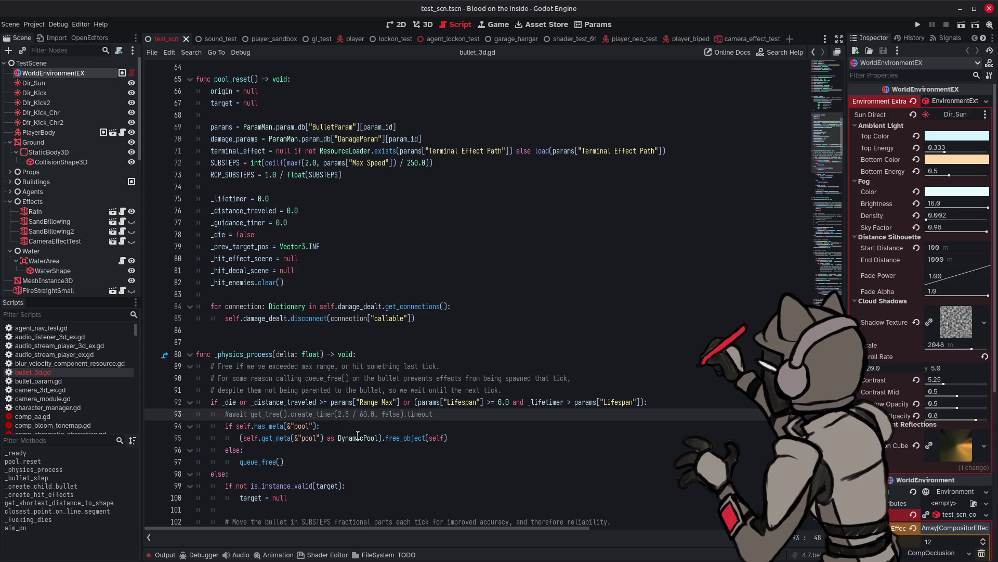
{"action": "scroll", "coordinate": [104, 369], "scroll_direction": "down", "scroll_amount": 5}
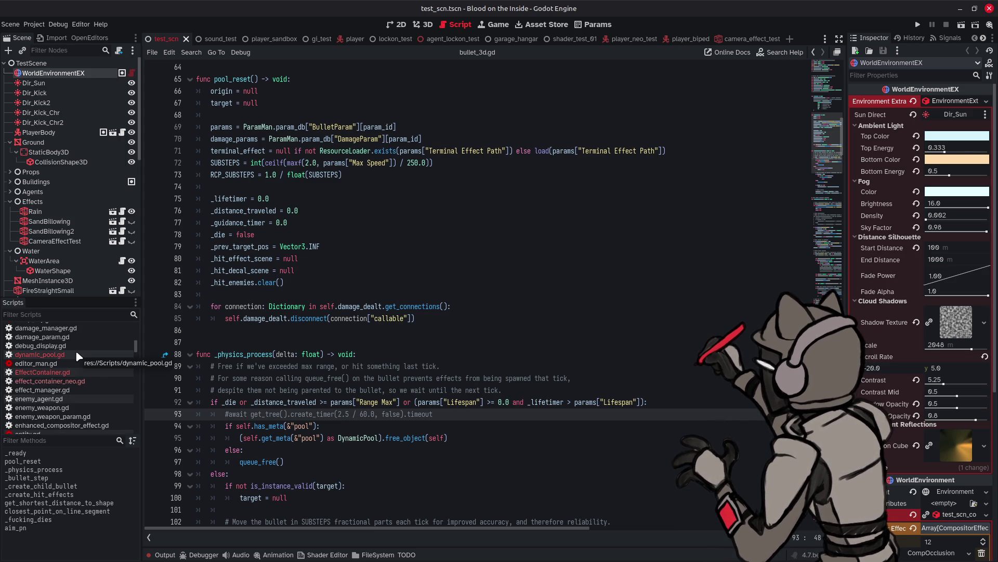
- Copy the free_instance name from line 225 of dynamic_pool.gd, then return to bullet_3d.gd
{"action": "left_click", "coordinate": [76, 354]}
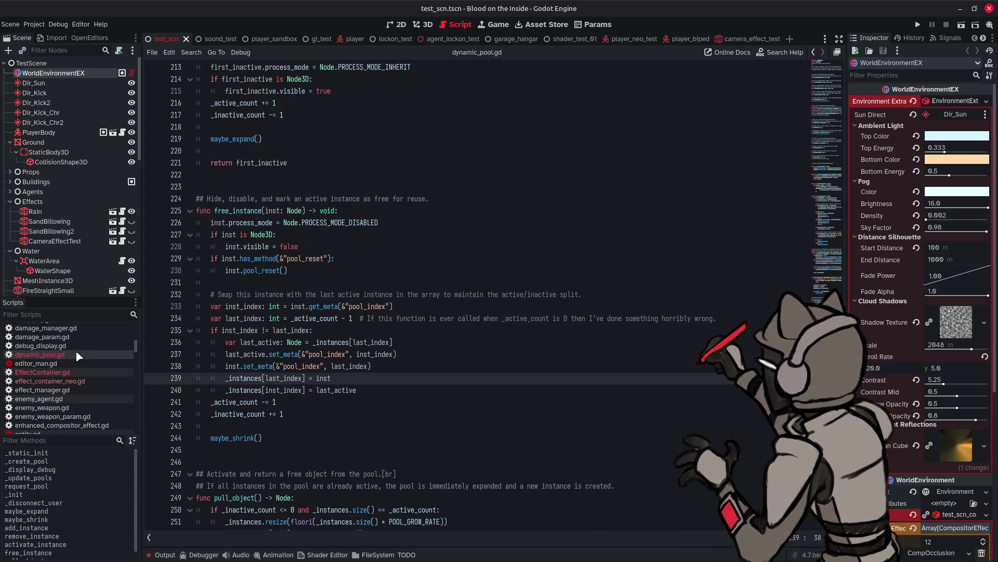
{"action": "double_click", "coordinate": [251, 210]}
{"action": "key", "text": "ctrl+c"}
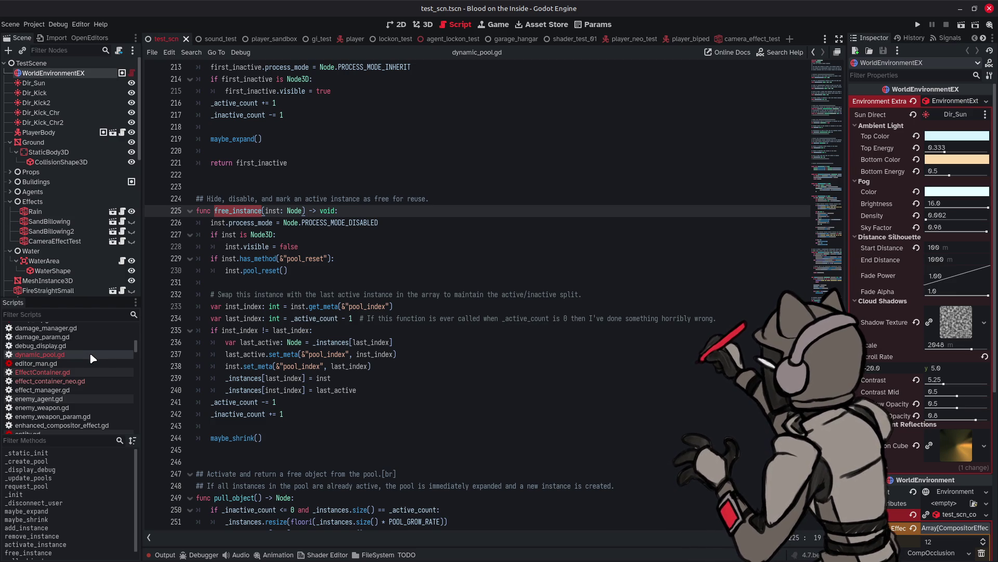
{"action": "scroll", "coordinate": [91, 358], "scroll_direction": "up", "scroll_amount": 5}
{"action": "scroll", "coordinate": [89, 352], "scroll_direction": "up", "scroll_amount": 3}
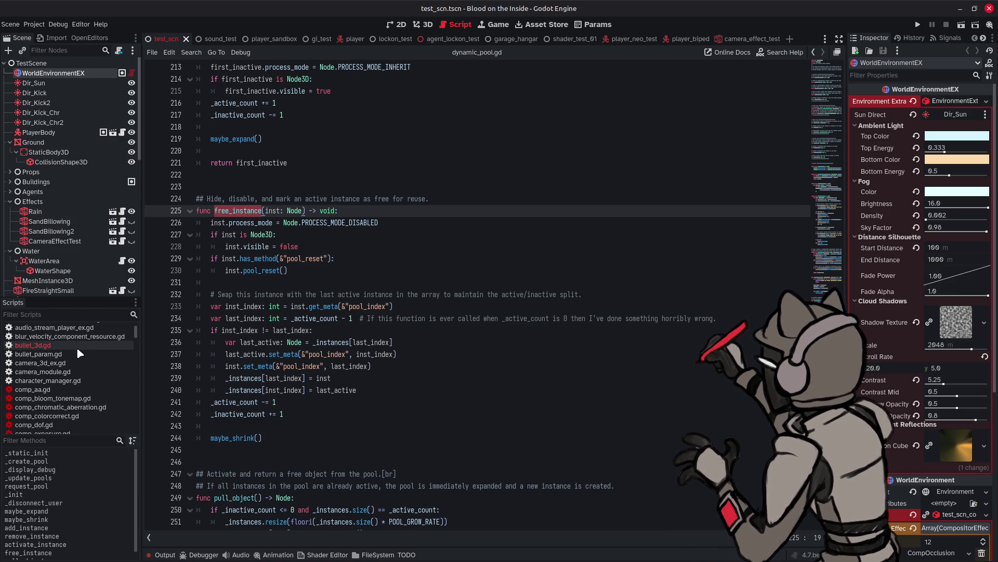
{"action": "left_click", "coordinate": [77, 345]}
- Change line 95 of bullet_3d.gd to call DynamicPool.free_instance(self) and save the script
{"action": "double_click", "coordinate": [403, 438]}
{"action": "key", "text": "ctrl+v"}
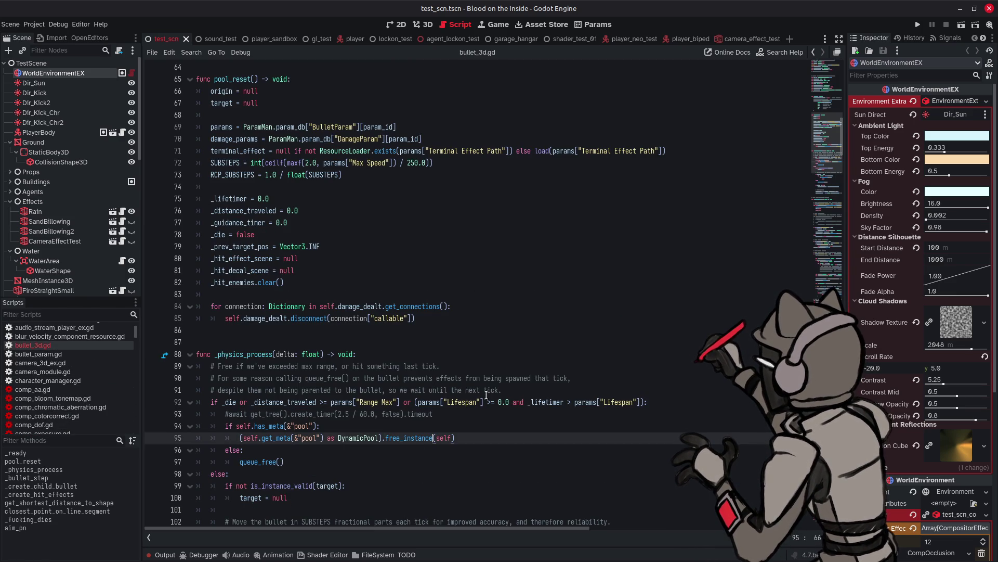
{"action": "left_click", "coordinate": [473, 422]}
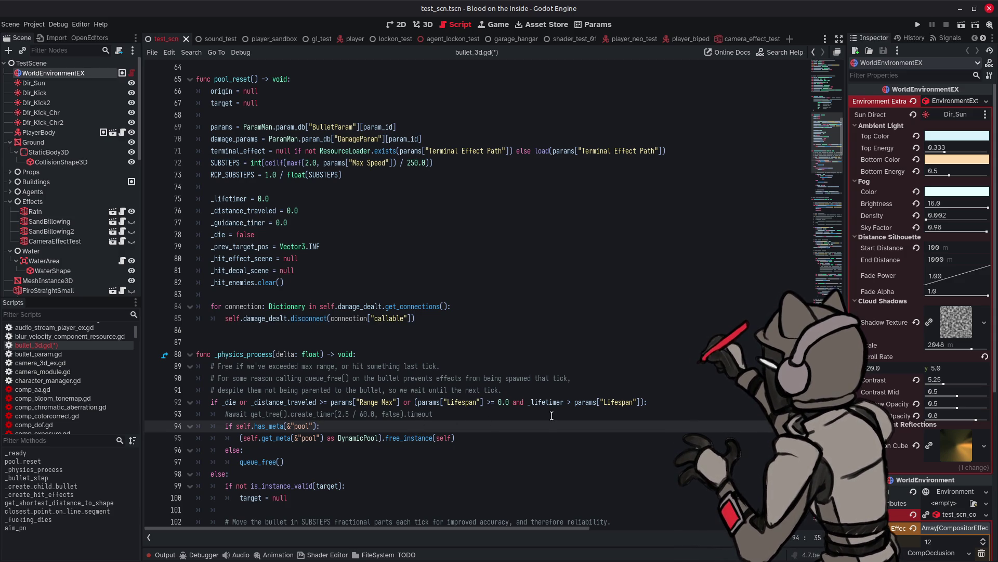
{"action": "key", "text": "ctrl+s"}
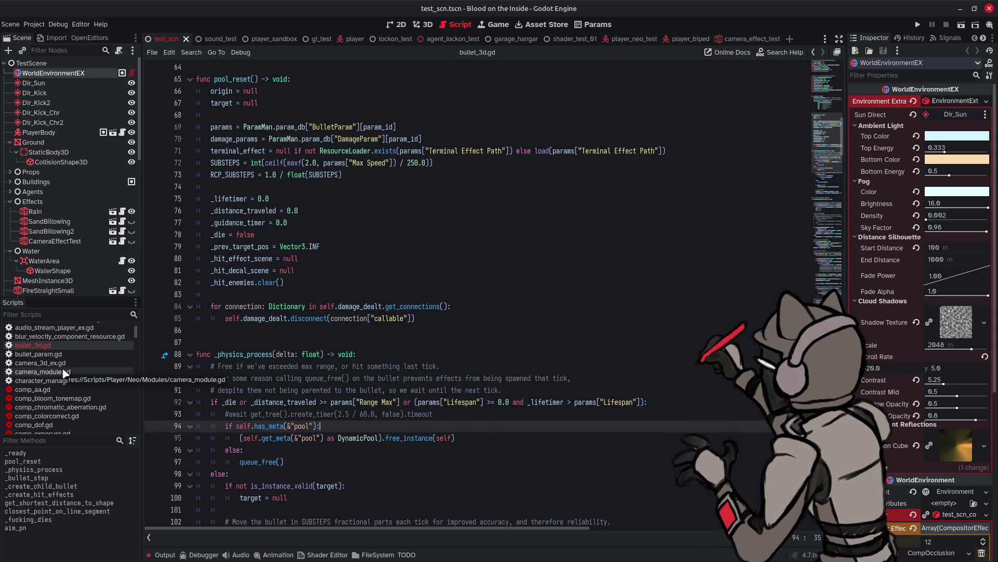
- In EffectContainer.gd, replace free_object with free_instance on line 260 and save
{"action": "scroll", "coordinate": [68, 374], "scroll_direction": "down", "scroll_amount": 3}
{"action": "scroll", "coordinate": [68, 373], "scroll_direction": "down", "scroll_amount": 4}
{"action": "left_click", "coordinate": [78, 385]}
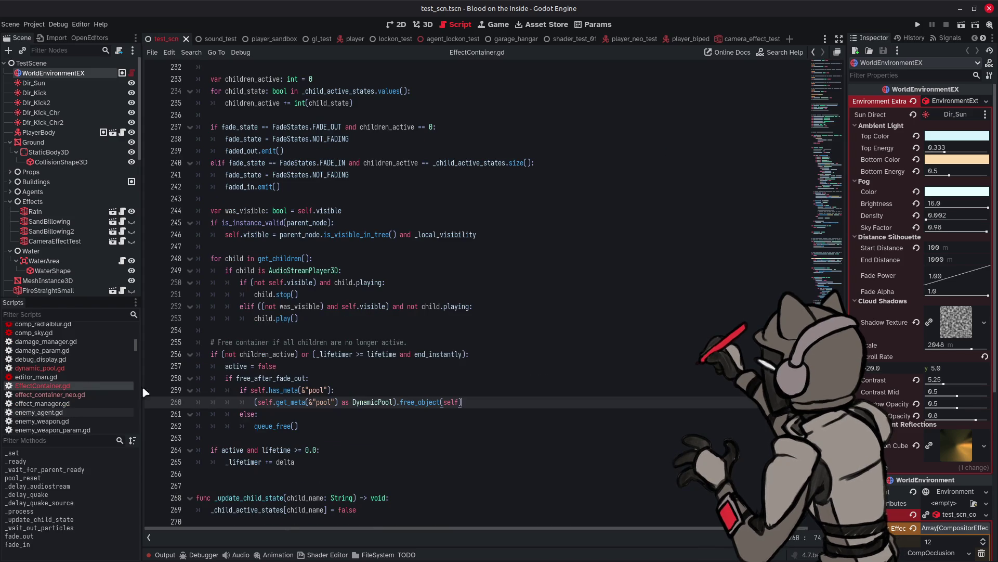
{"action": "double_click", "coordinate": [420, 402]}
{"action": "type", "text": "free_instance"}
{"action": "left_click", "coordinate": [527, 407]}
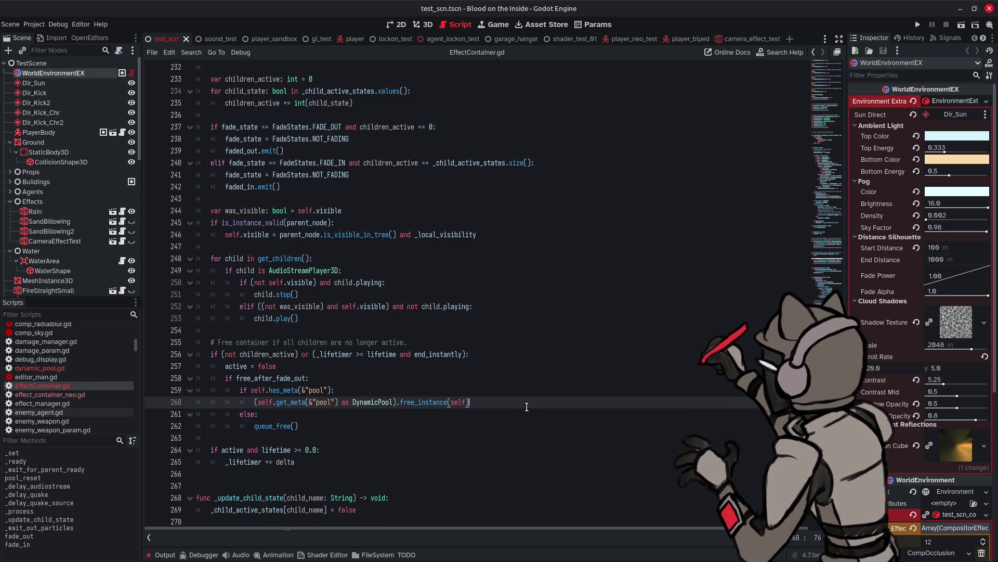
{"action": "key", "text": "ctrl+s"}
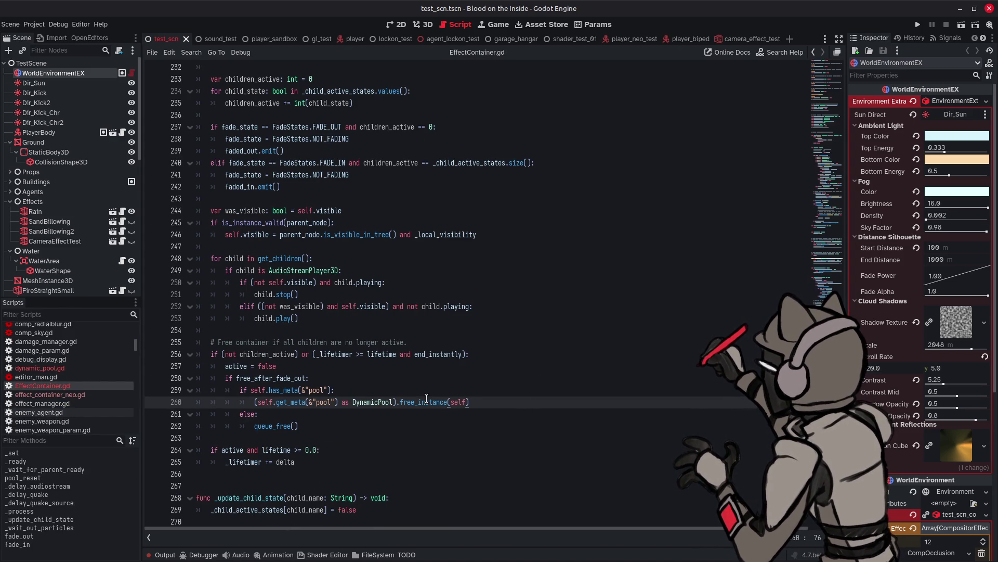
{"action": "mouse_move", "coordinate": [426, 405]}
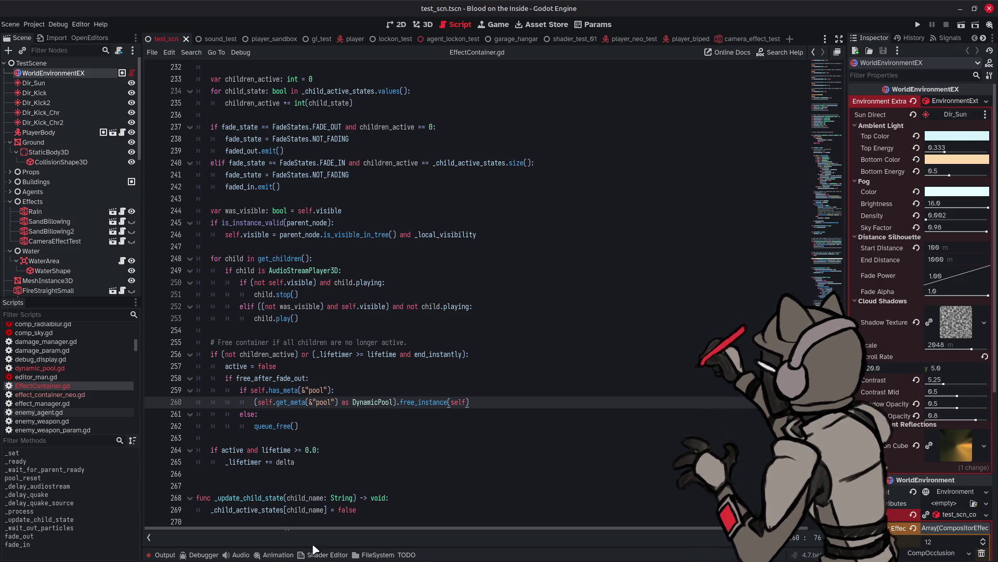
{"action": "left_click", "coordinate": [372, 555]}
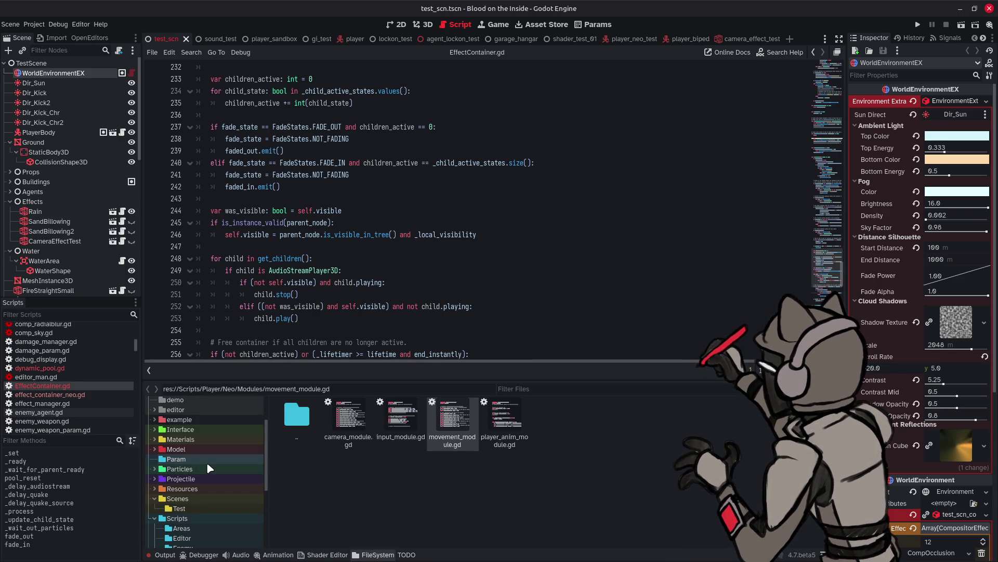
- Open bullet_solid_small.tscn from res://Projectile/Player and view the glowing bullet in 3D
{"action": "scroll", "coordinate": [207, 460], "scroll_direction": "up", "scroll_amount": 3}
{"action": "scroll", "coordinate": [207, 461], "scroll_direction": "down", "scroll_amount": 2}
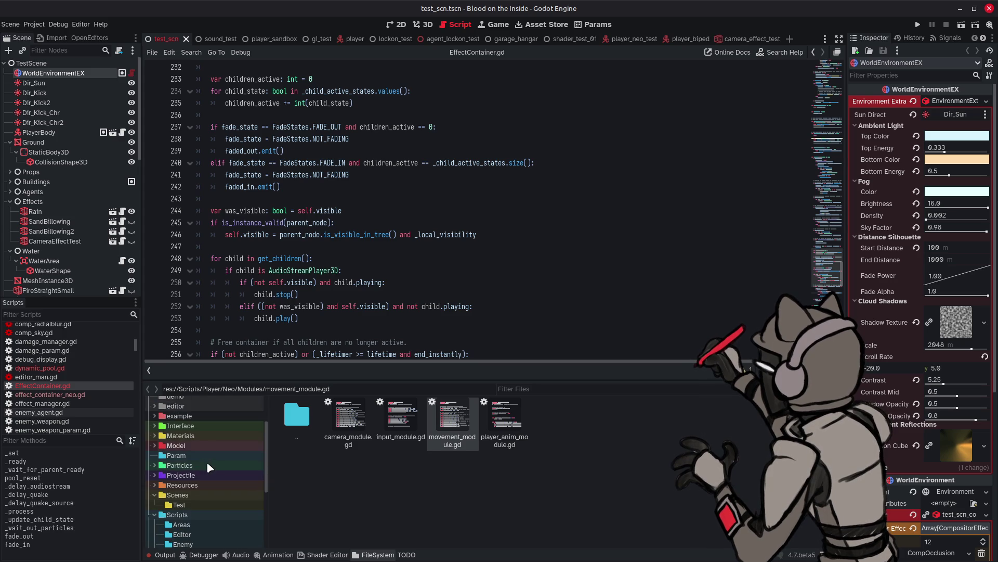
{"action": "left_click", "coordinate": [197, 464]}
{"action": "left_click", "coordinate": [197, 475]}
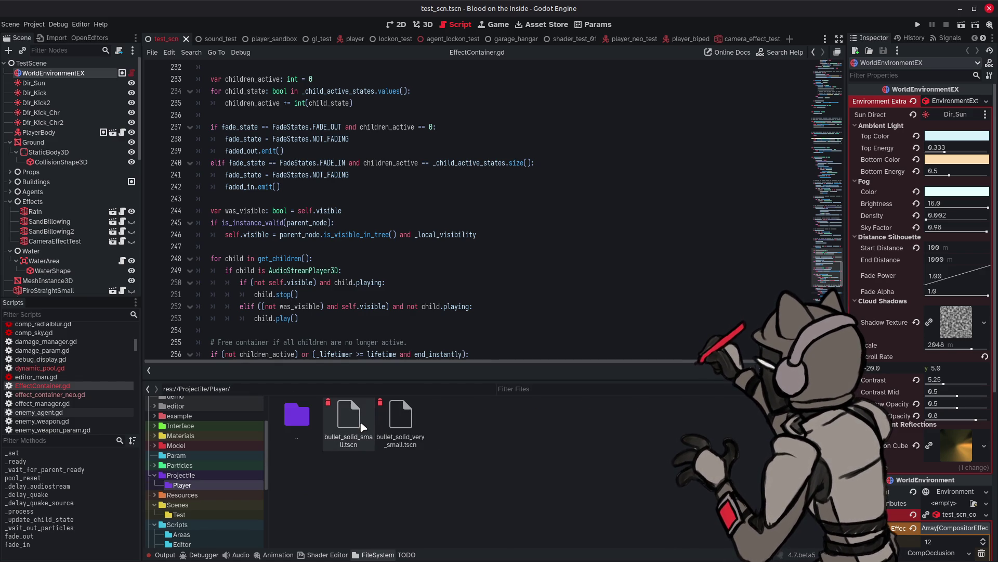
{"action": "double_click", "coordinate": [354, 422]}
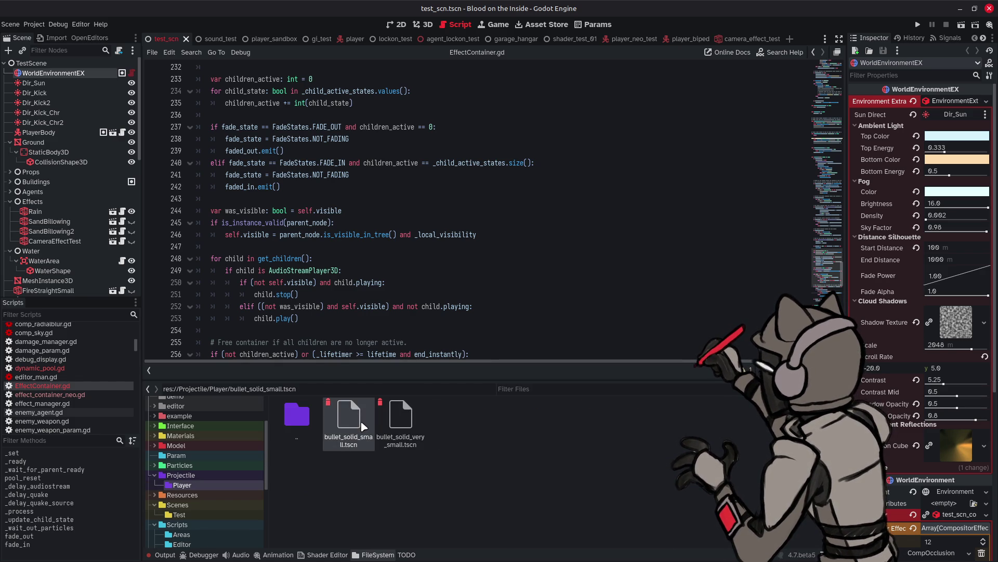
{"action": "left_click", "coordinate": [426, 24]}
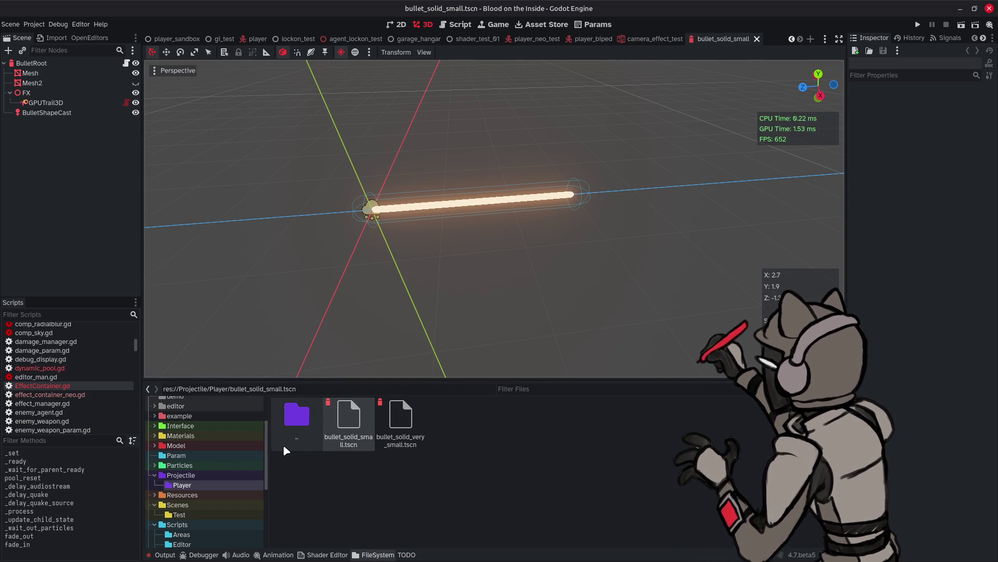
- Show the Output log with the particle amount and lifetime errors
{"action": "left_click", "coordinate": [165, 555]}
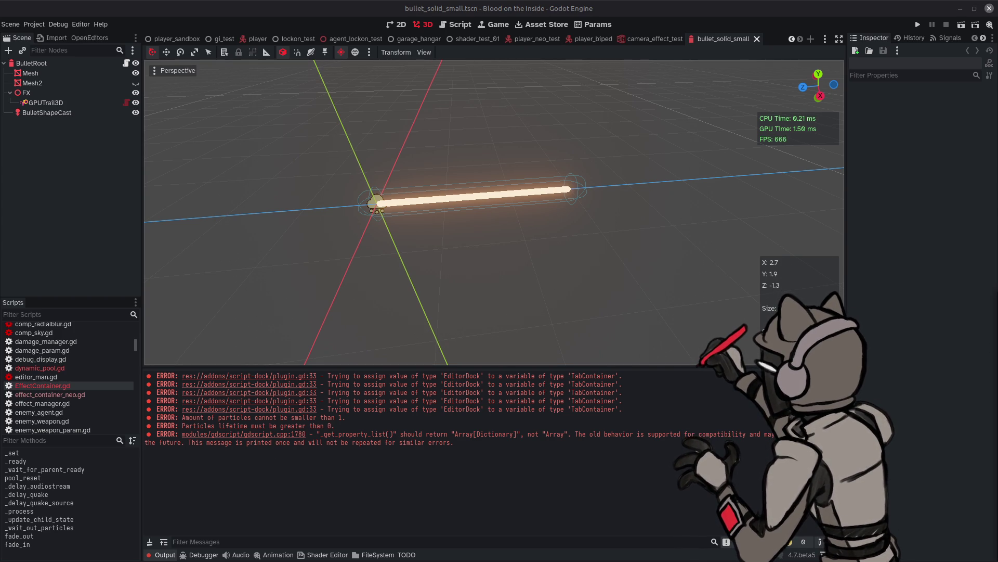
{"action": "left_click", "coordinate": [679, 6]}
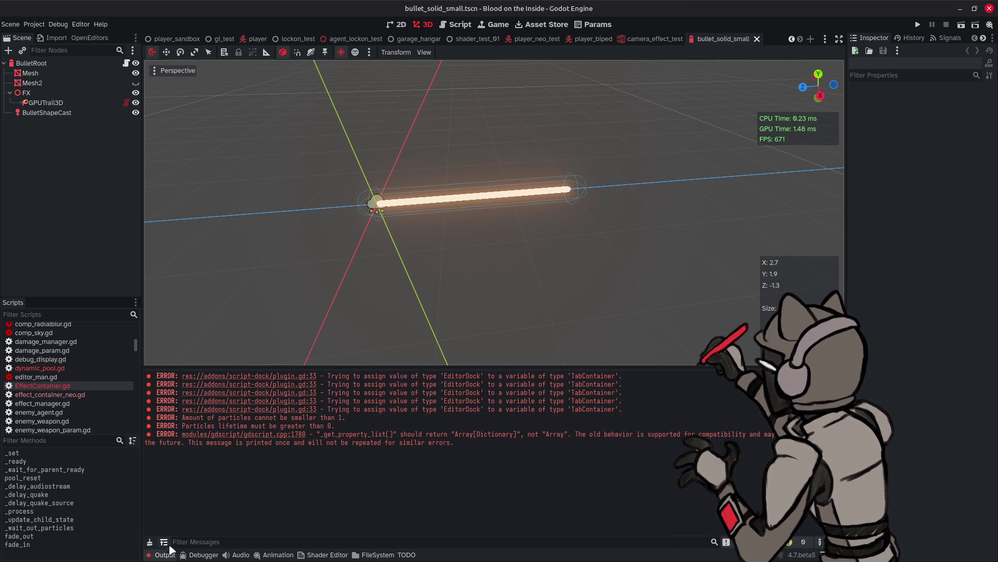
- Open test_missile_small.tscn from res://Projectile/ to see the missile's flame trail
{"action": "left_click", "coordinate": [371, 554]}
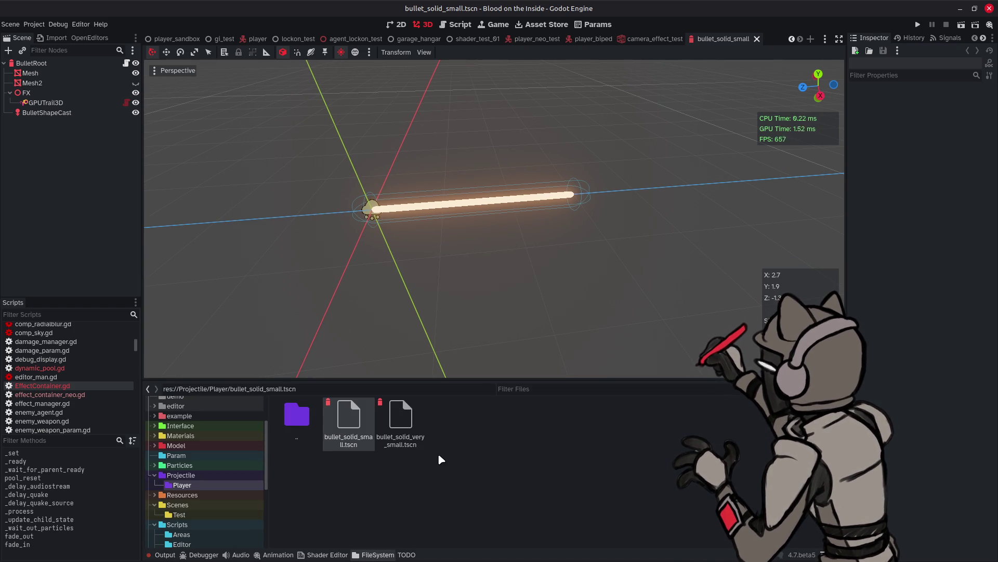
{"action": "double_click", "coordinate": [290, 425]}
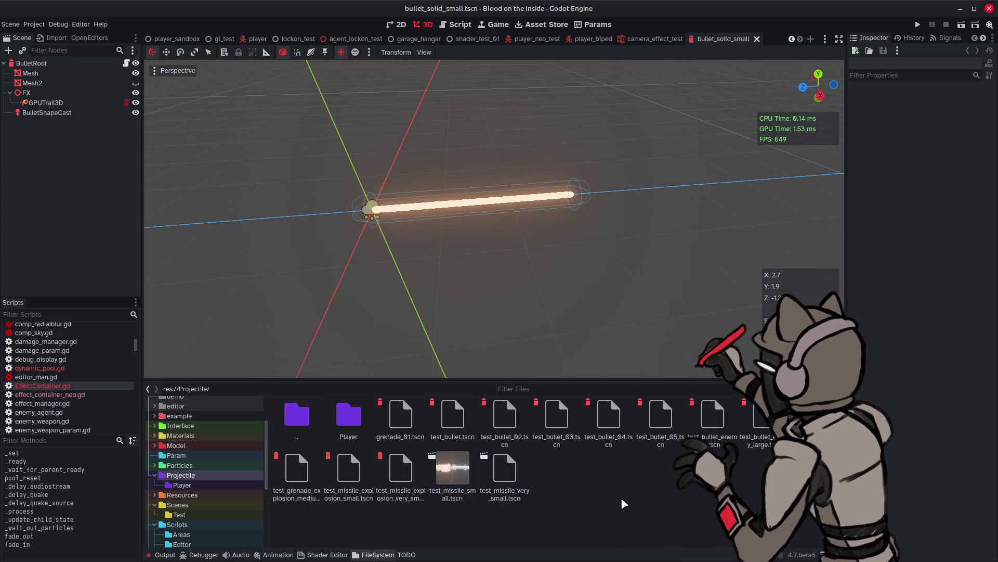
{"action": "left_click", "coordinate": [452, 470]}
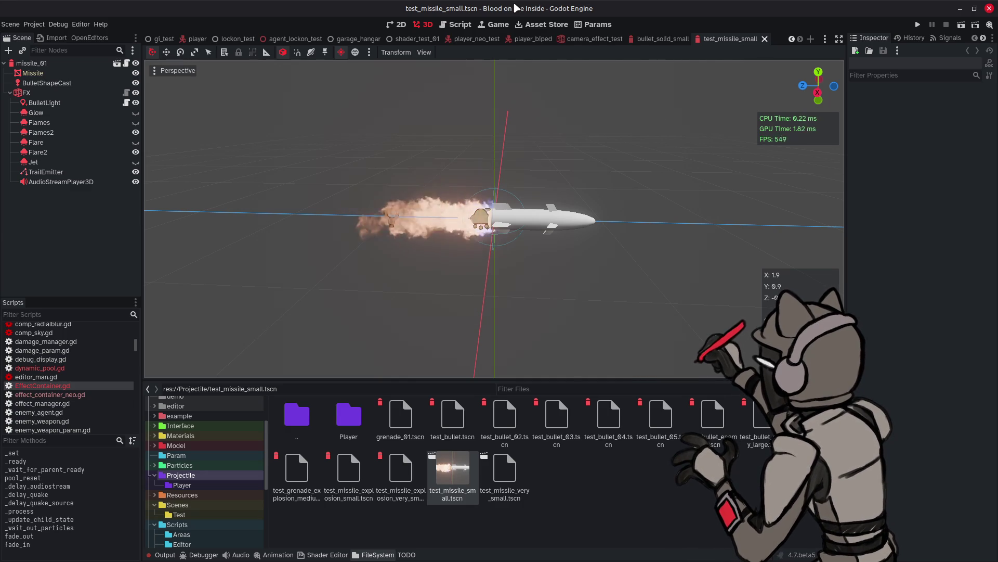
- Select BulletShapeCast and review its SphereShape3D resource (radius 0.3 m, margin 0.04 m)
{"action": "left_click", "coordinate": [97, 84]}
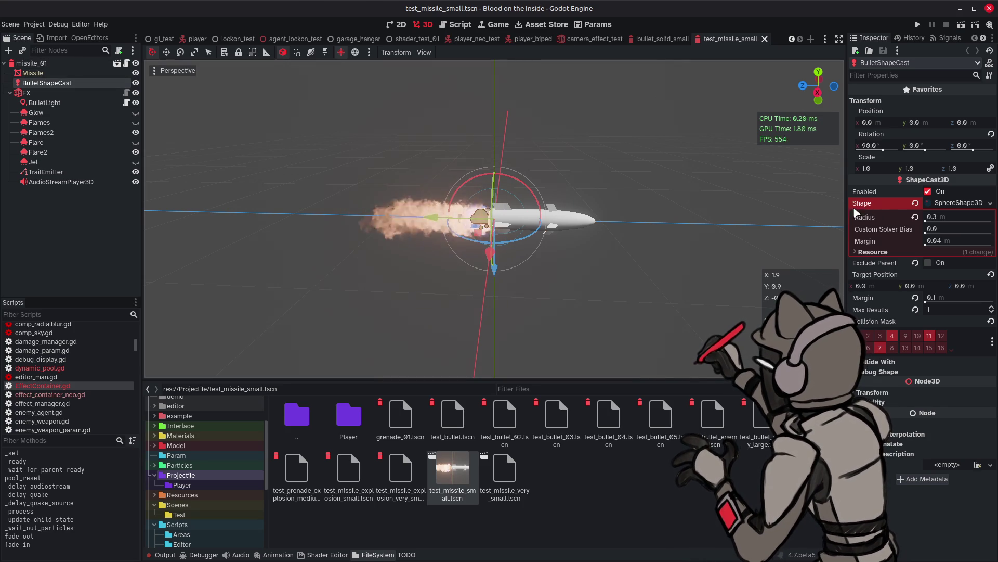
{"action": "left_click", "coordinate": [874, 252]}
{"action": "left_click", "coordinate": [874, 252]}
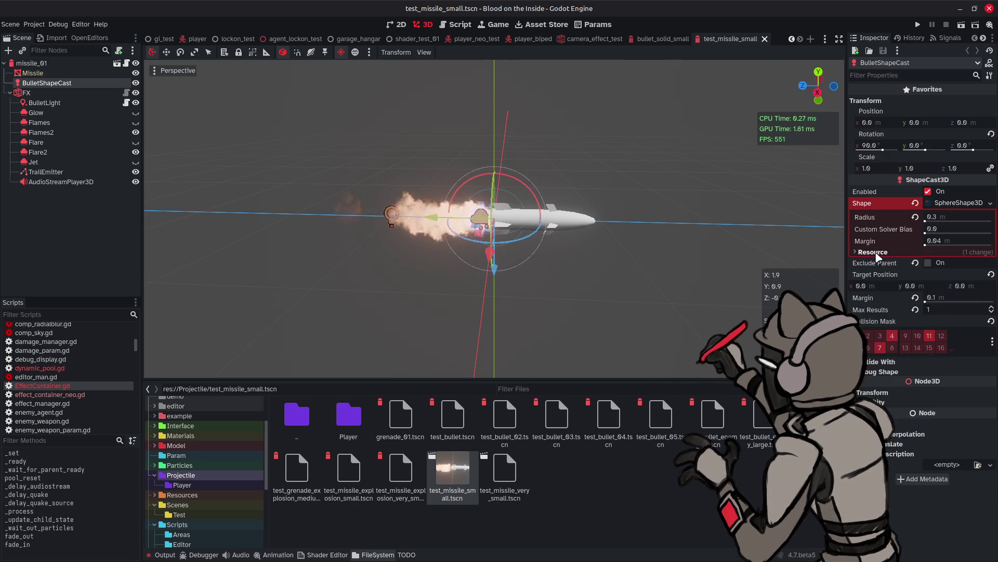
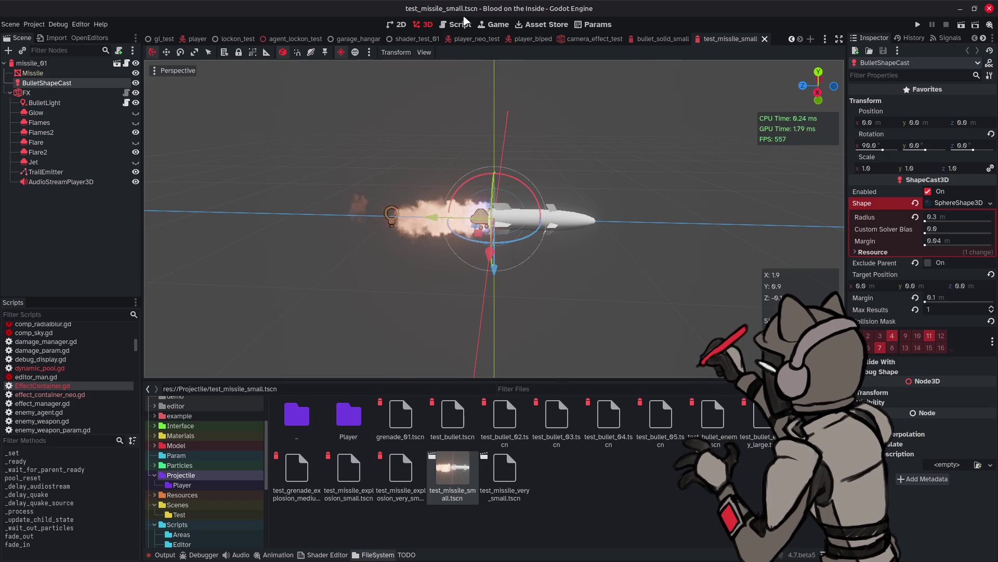
- Show EffectContainer.gd in the Script workspace with the FileSystem dock collapsed, scrolled to _wait_out_particles
{"action": "left_click", "coordinate": [462, 25]}
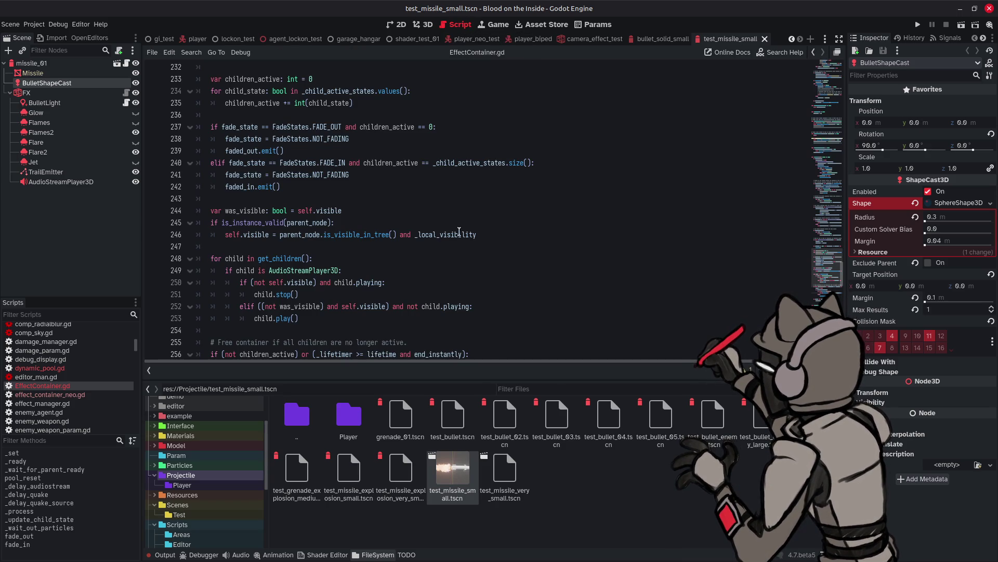
{"action": "left_click", "coordinate": [385, 556]}
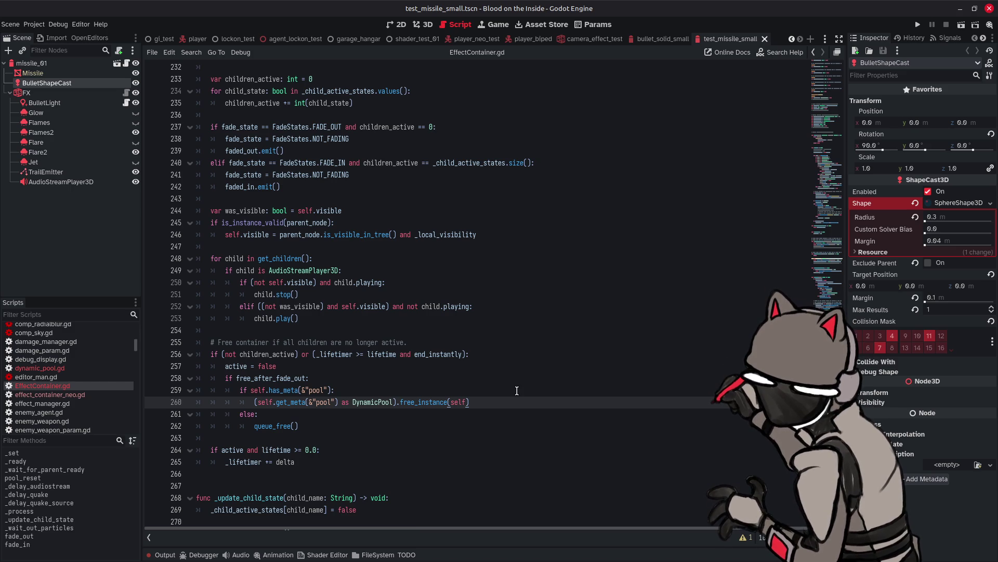
{"action": "scroll", "coordinate": [516, 391], "scroll_direction": "down", "scroll_amount": 2}
{"action": "scroll", "coordinate": [562, 374], "scroll_direction": "down", "scroll_amount": 3}
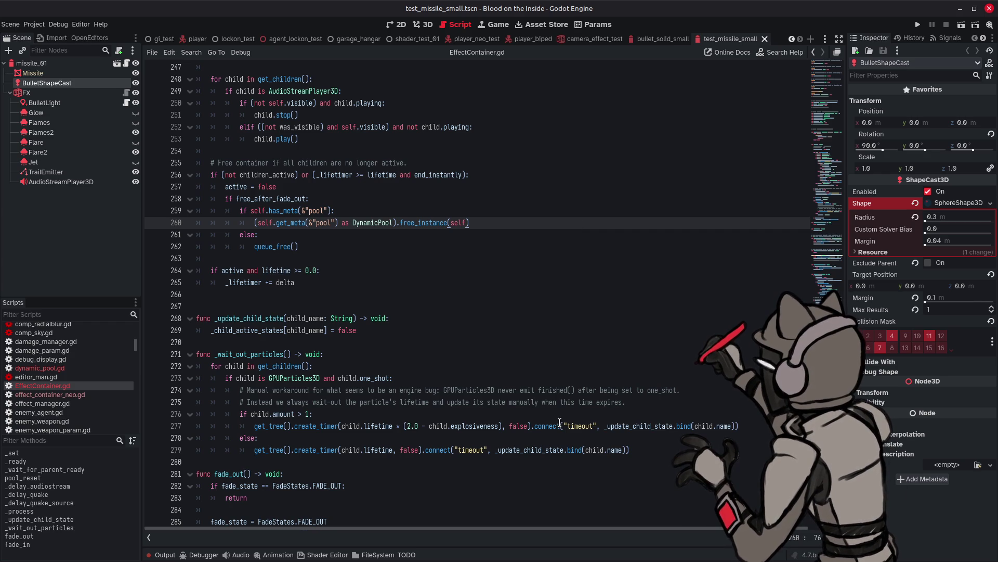
- Prefix both "timeout" signal names on lines 277 and 279 with & and save the script
{"action": "left_click", "coordinate": [564, 426]}
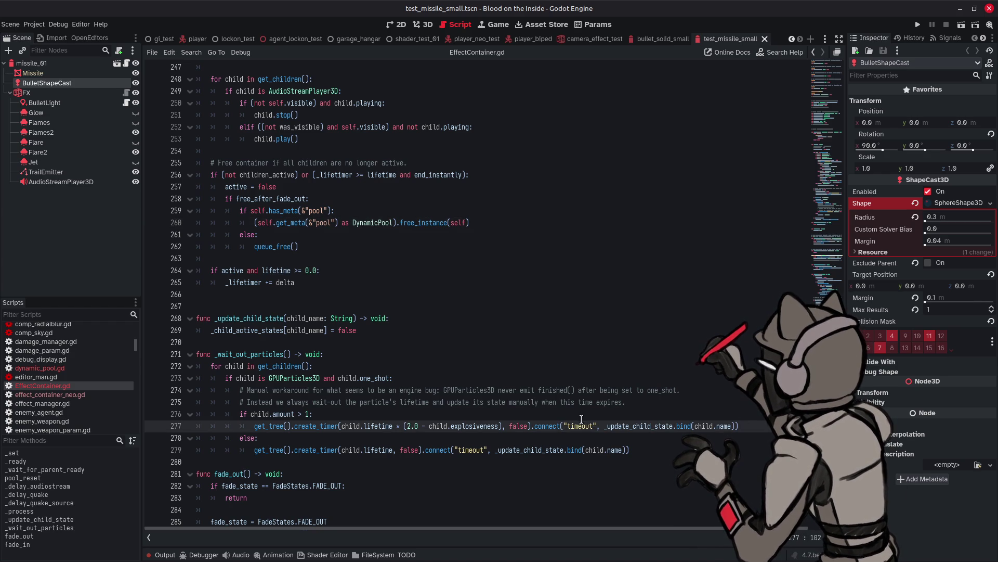
{"action": "mouse_move", "coordinate": [551, 424]}
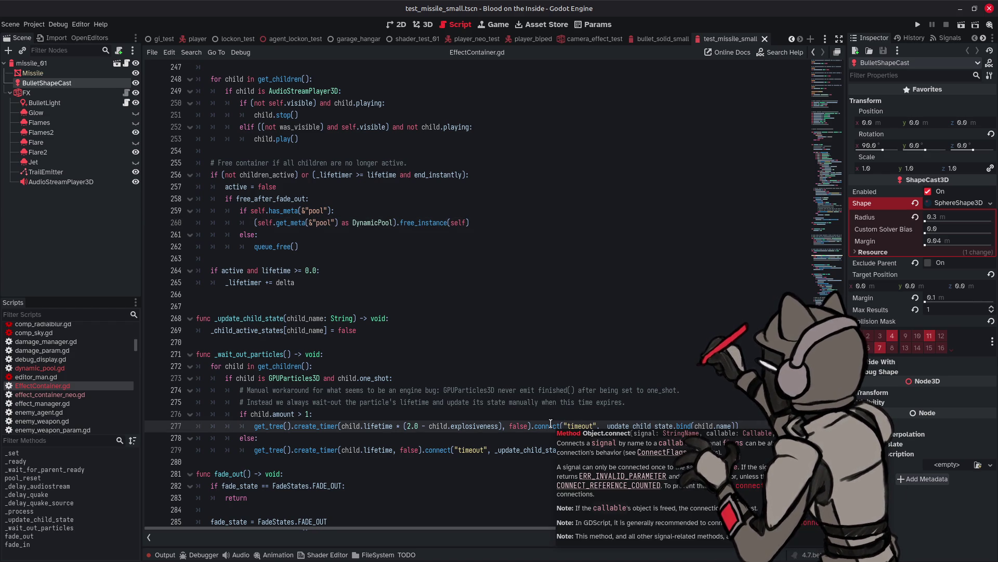
{"action": "type", "text": "&"}
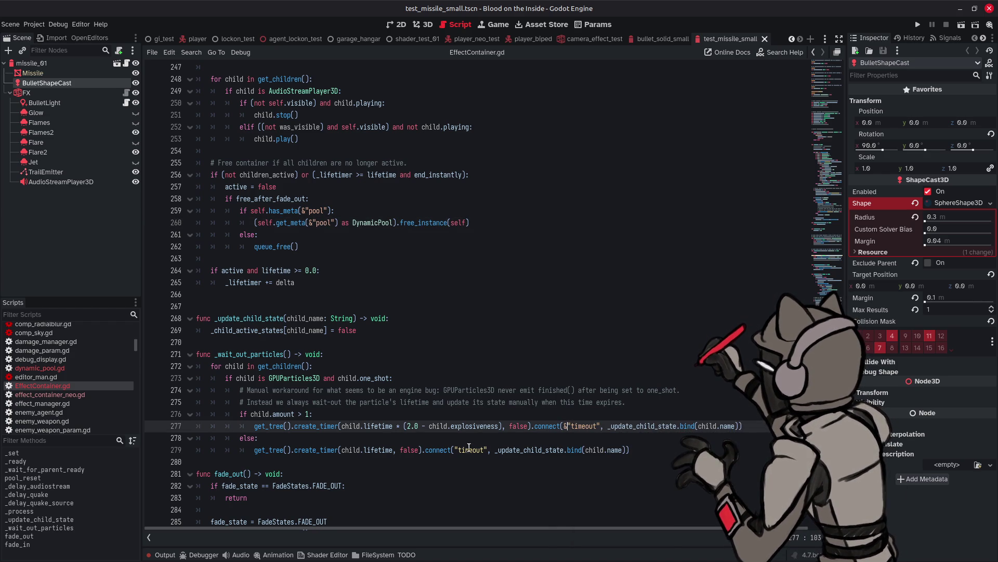
{"action": "left_click", "coordinate": [456, 451]}
{"action": "type", "text": "&"}
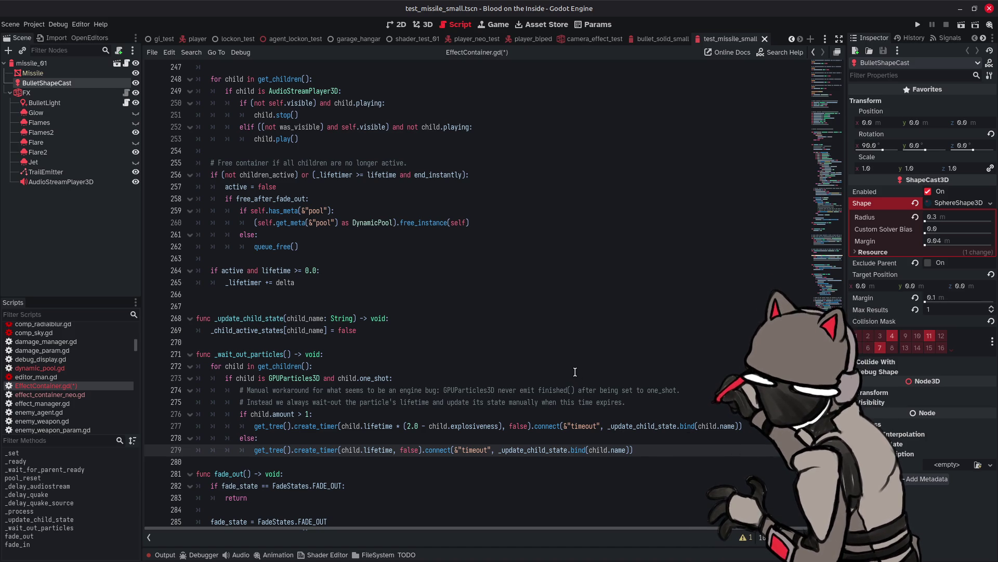
{"action": "scroll", "coordinate": [576, 371], "scroll_direction": "down", "scroll_amount": 4}
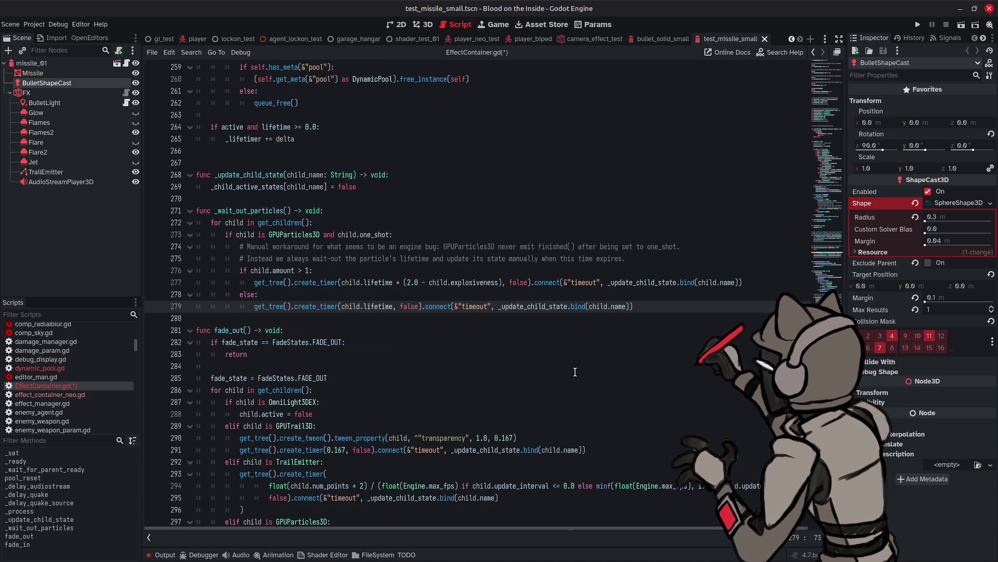
{"action": "left_click", "coordinate": [575, 371]}
{"action": "scroll", "coordinate": [572, 370], "scroll_direction": "up", "scroll_amount": 3}
{"action": "key", "text": "ctrl+s"}
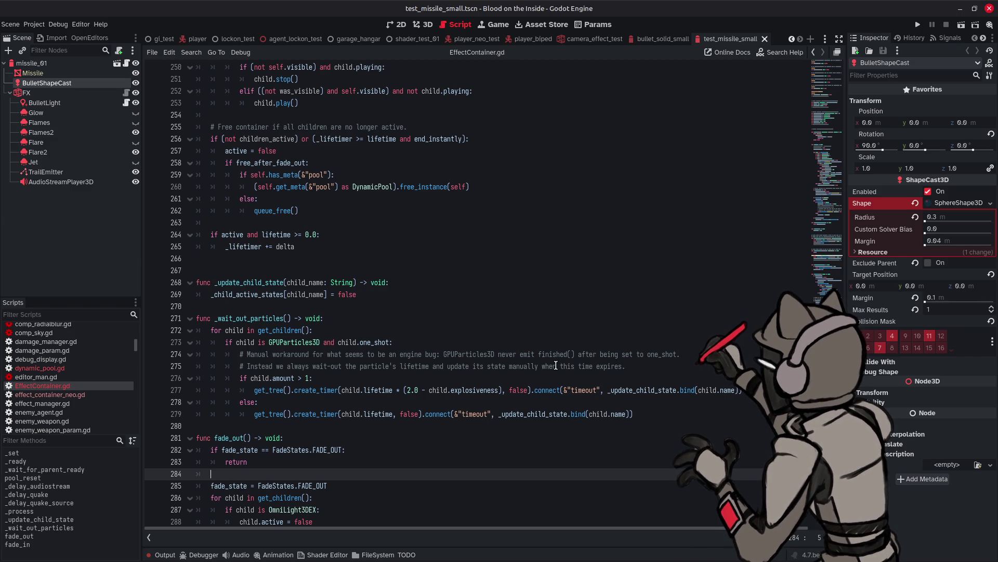
{"action": "scroll", "coordinate": [556, 365], "scroll_direction": "up", "scroll_amount": 10}
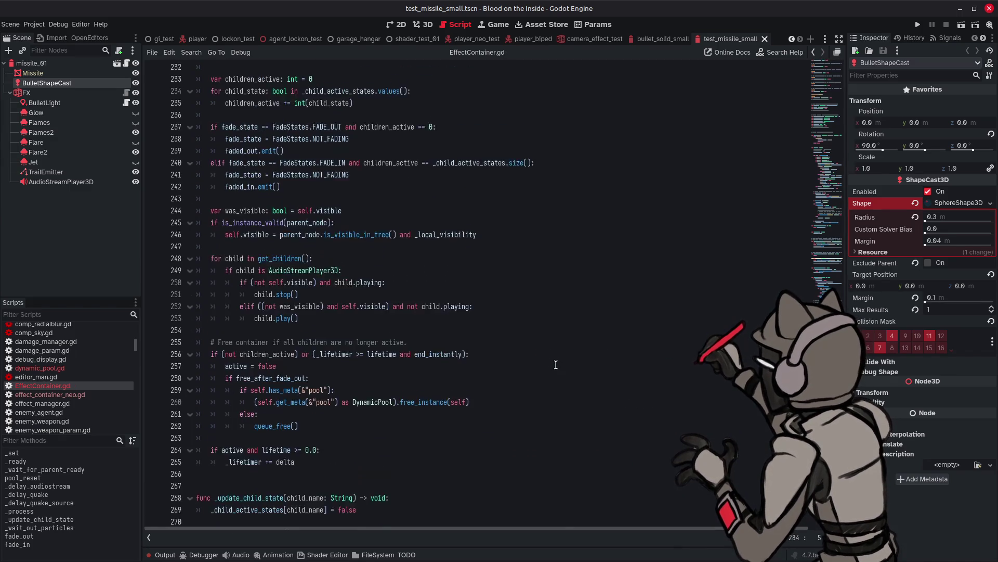
{"action": "scroll", "coordinate": [556, 365], "scroll_direction": "up", "scroll_amount": 11}
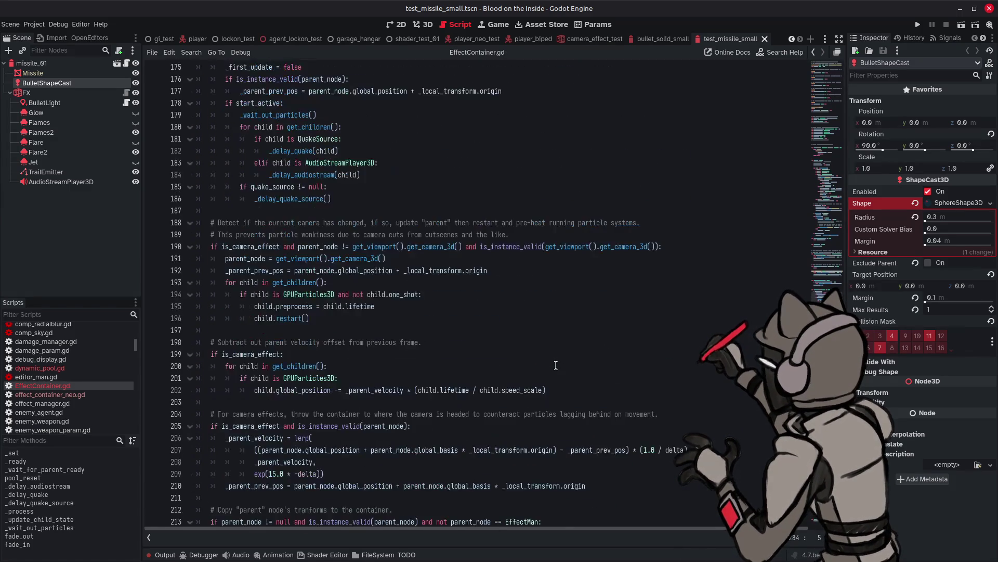
{"action": "scroll", "coordinate": [556, 365], "scroll_direction": "up", "scroll_amount": 8}
{"action": "scroll", "coordinate": [556, 365], "scroll_direction": "down", "scroll_amount": 9}
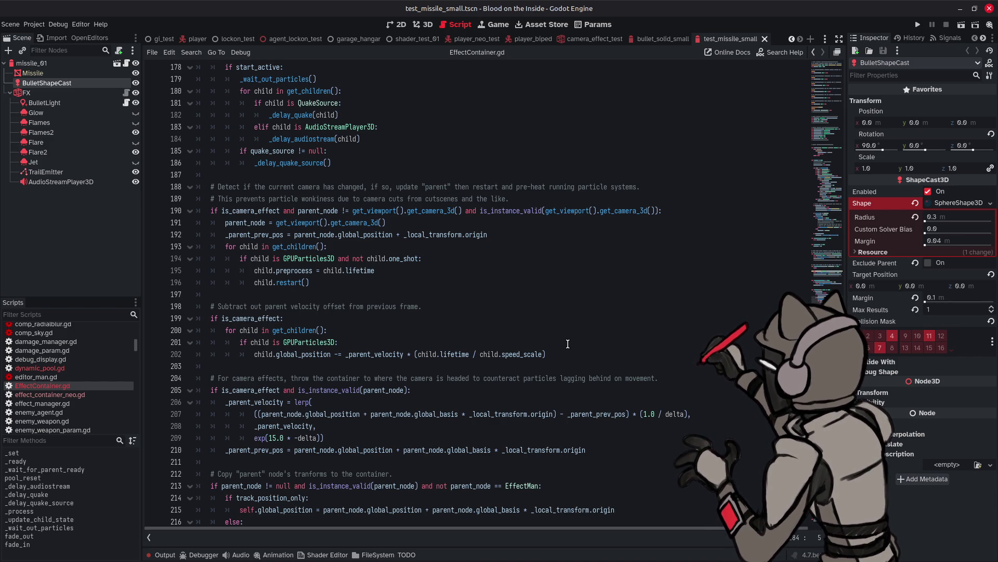
{"action": "scroll", "coordinate": [568, 343], "scroll_direction": "up", "scroll_amount": 1}
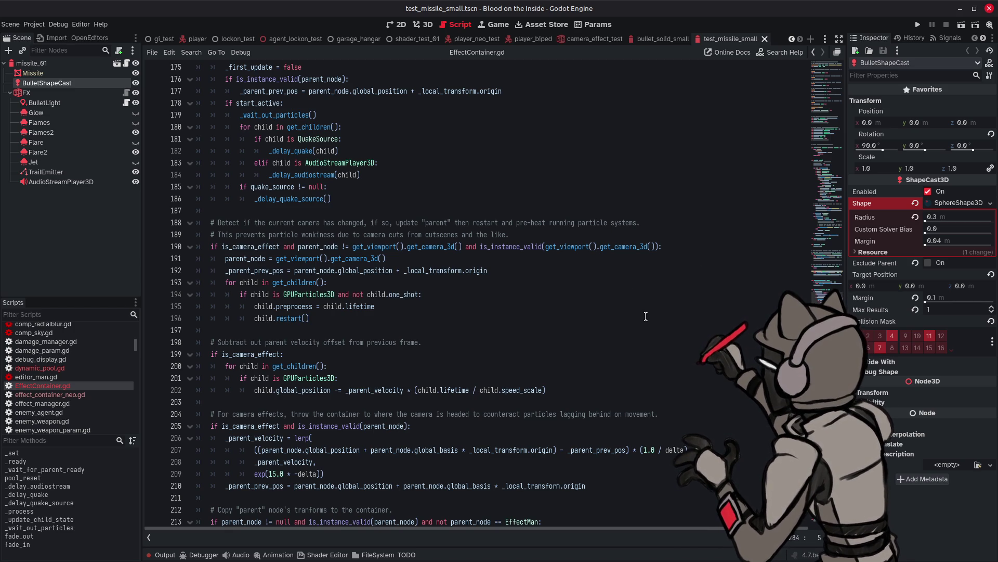
{"action": "scroll", "coordinate": [663, 312], "scroll_direction": "down", "scroll_amount": 5}
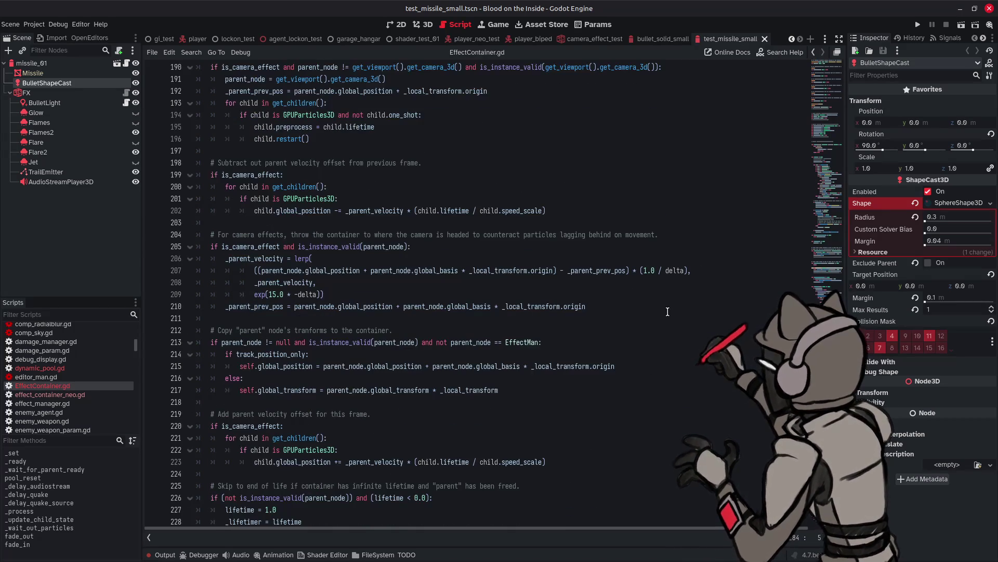
{"action": "scroll", "coordinate": [653, 315], "scroll_direction": "down", "scroll_amount": 3}
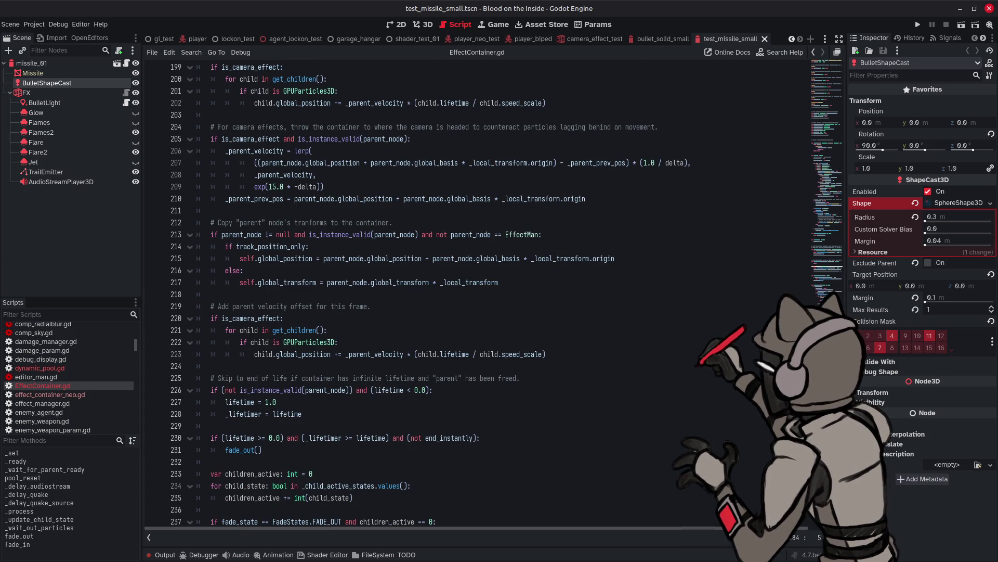
{"action": "left_click", "coordinate": [878, 347]}
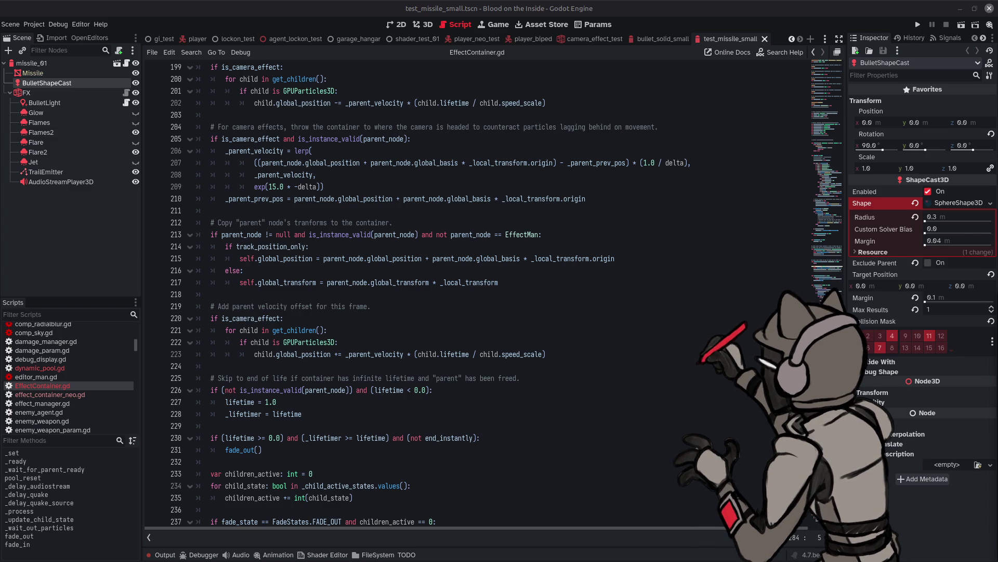
{"action": "left_click", "coordinate": [644, 4]}
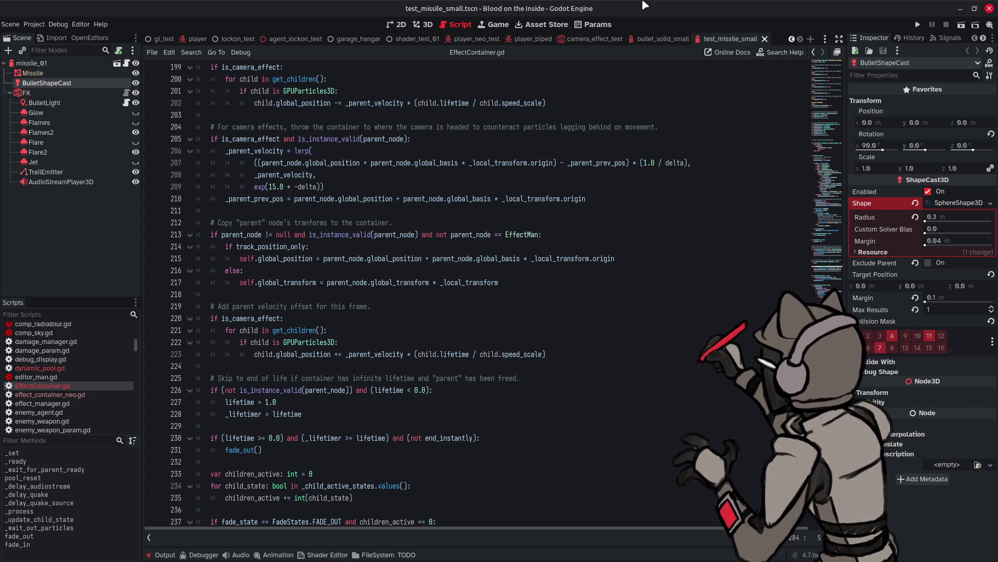
{"action": "scroll", "coordinate": [609, 187], "scroll_direction": "up", "scroll_amount": 15}
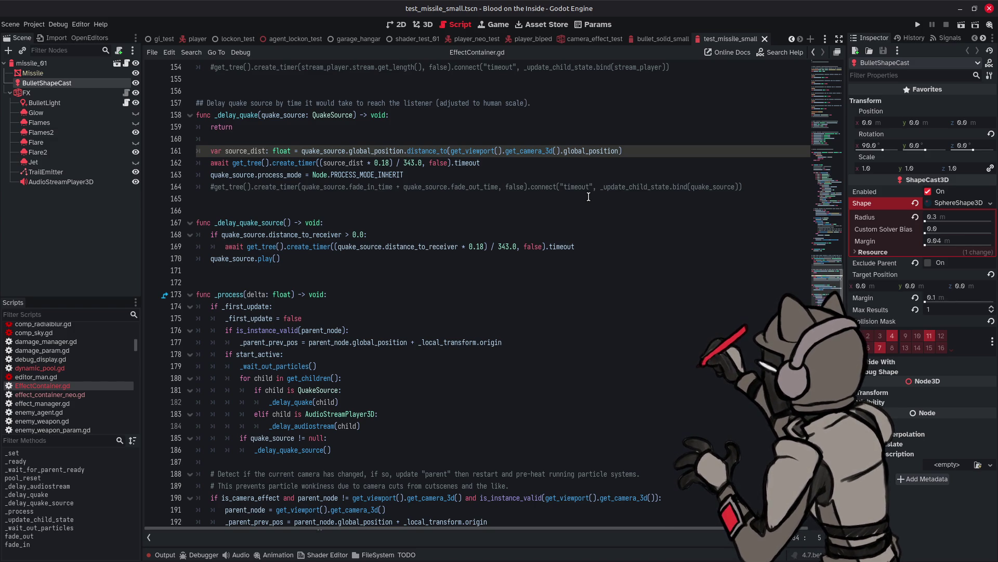
{"action": "scroll", "coordinate": [589, 196], "scroll_direction": "up", "scroll_amount": 2}
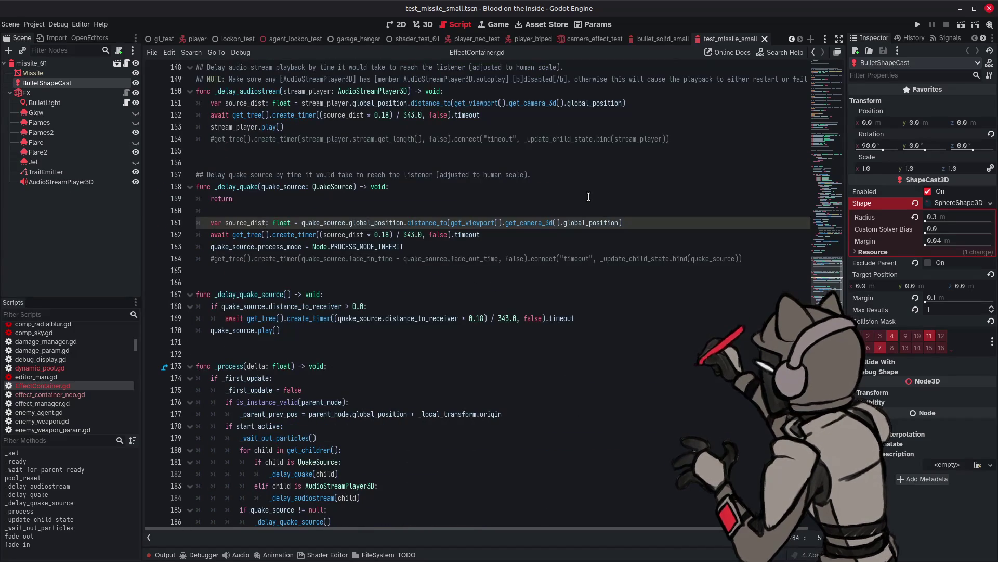
{"action": "scroll", "coordinate": [589, 197], "scroll_direction": "up", "scroll_amount": 9}
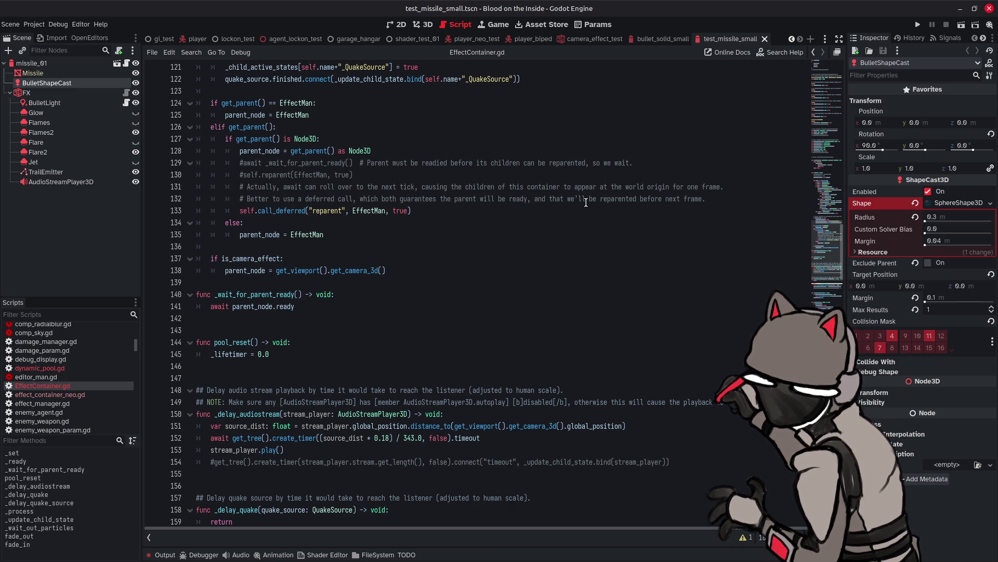
- Place the caret on the commented self.reparent line and the deferred reparent line 133
{"action": "left_click", "coordinate": [586, 202]}
{"action": "left_click", "coordinate": [585, 208]}
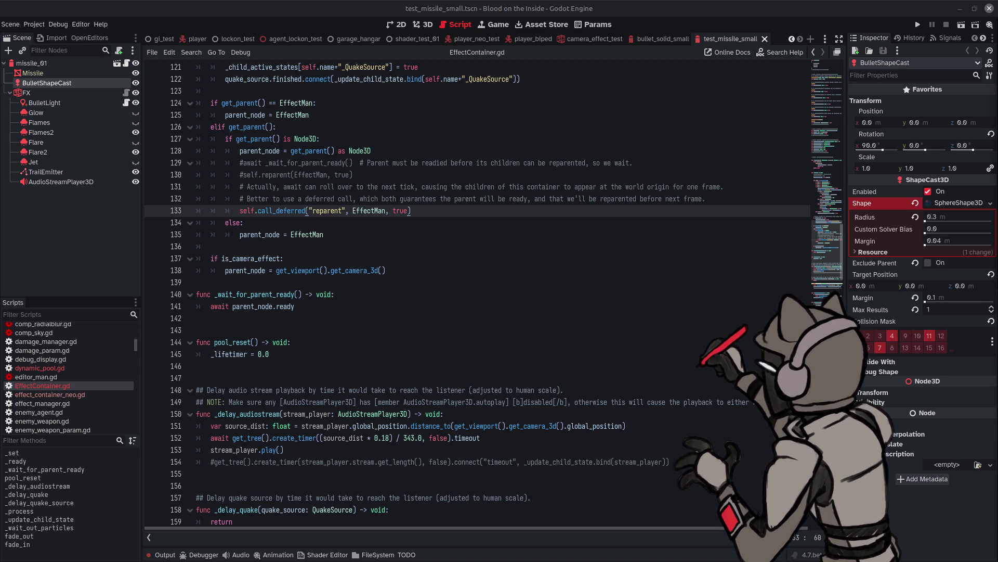
{"action": "left_click", "coordinate": [710, 5]}
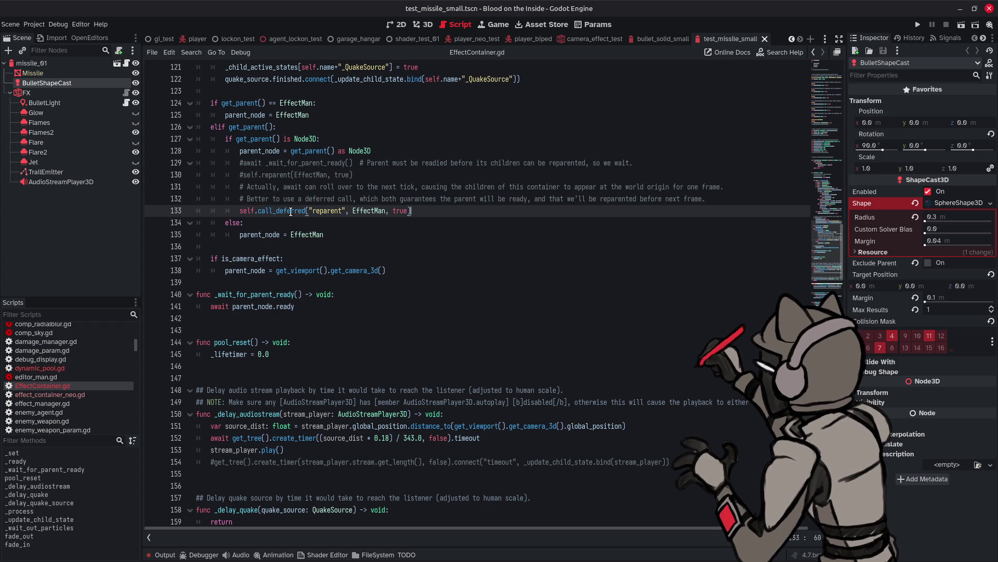
- On line 133, autocomplete reparent and chain it as self.reparent.call_deferred
{"action": "mouse_move", "coordinate": [291, 212]}
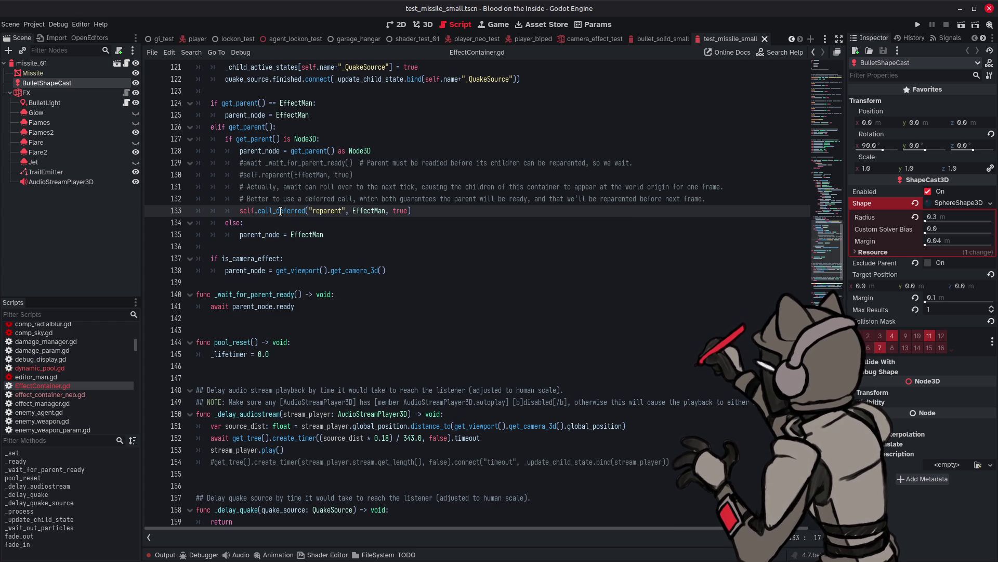
{"action": "type", "text": ".re"}
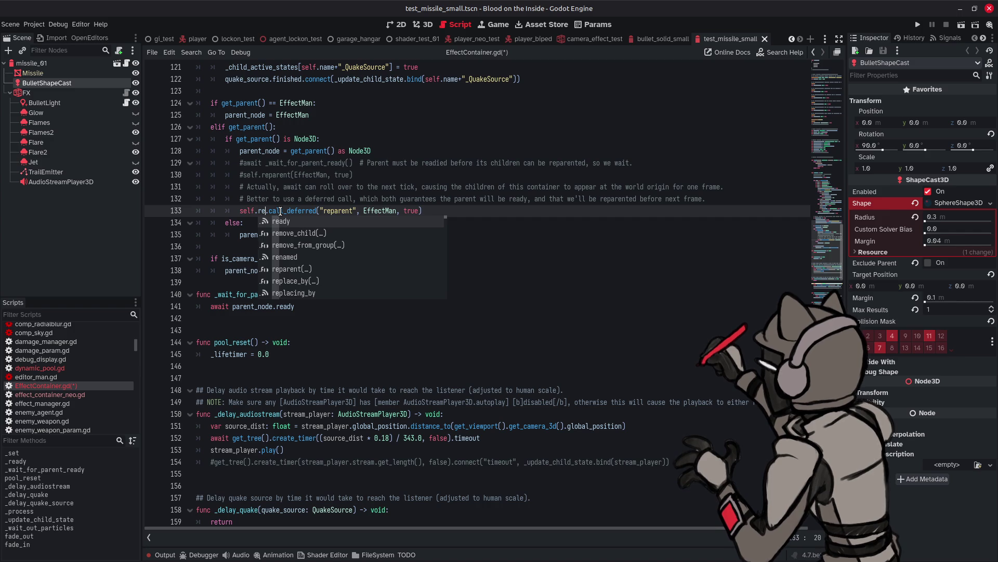
{"action": "type", "text": "p"}
{"action": "key", "text": "Return"}
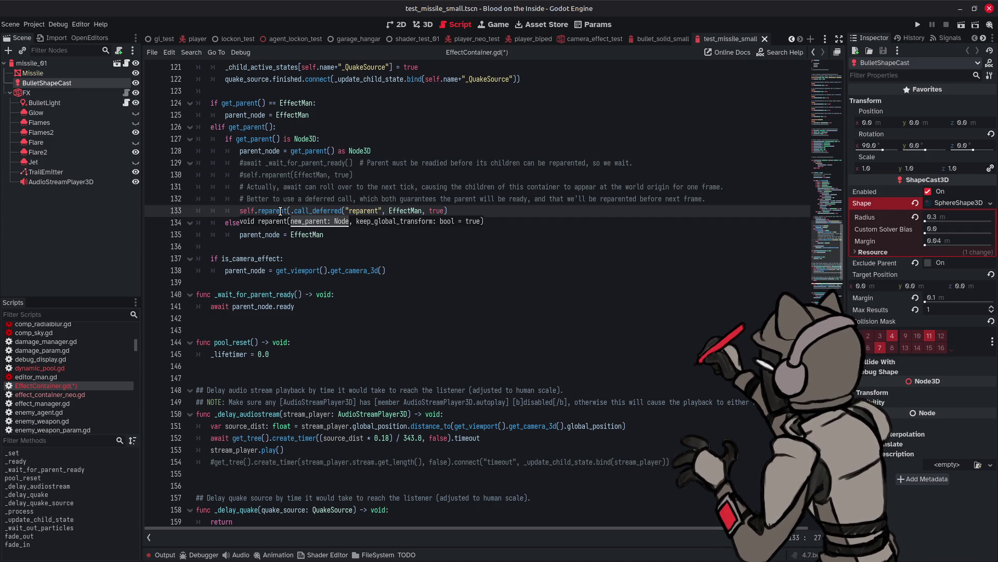
{"action": "key", "text": "Delete"}
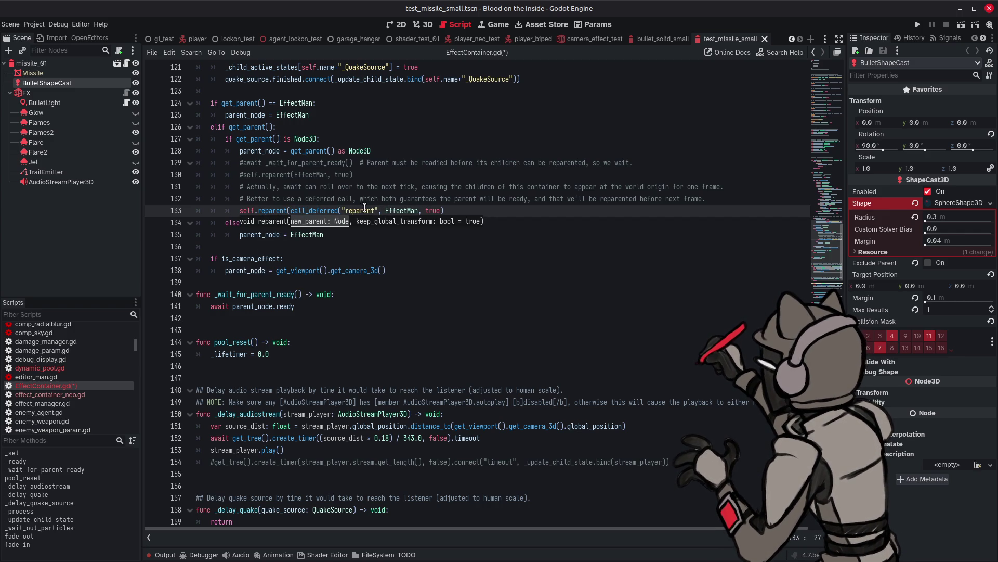
{"action": "mouse_move", "coordinate": [345, 208]}
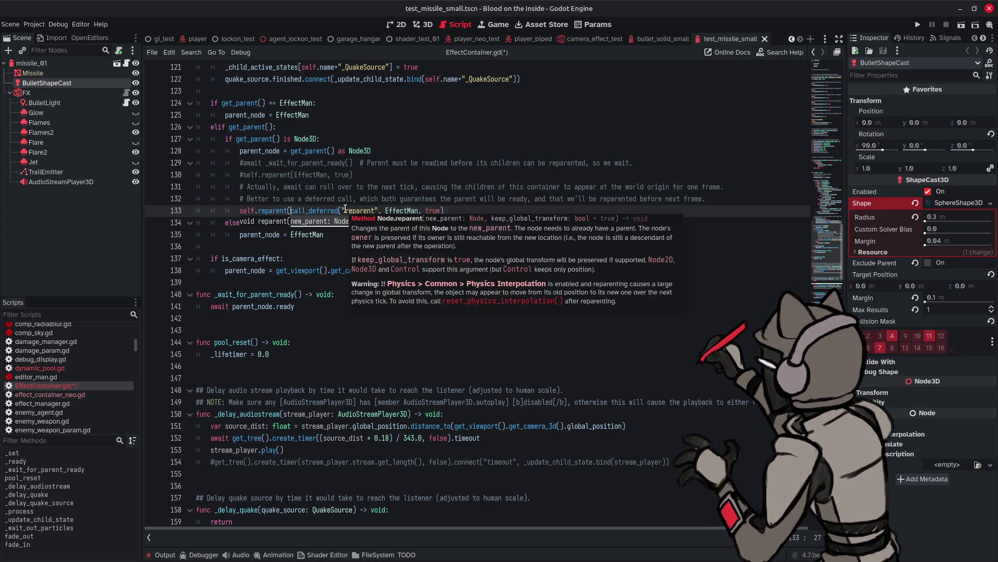
{"action": "key", "text": "BackSpace"}
{"action": "type", "text": "."}
- Drop the quoted "reparent" argument so line 133 reads call_deferred(EffectMan, true)
{"action": "double_click", "coordinate": [359, 210]}
{"action": "key", "text": "BackSpace"}
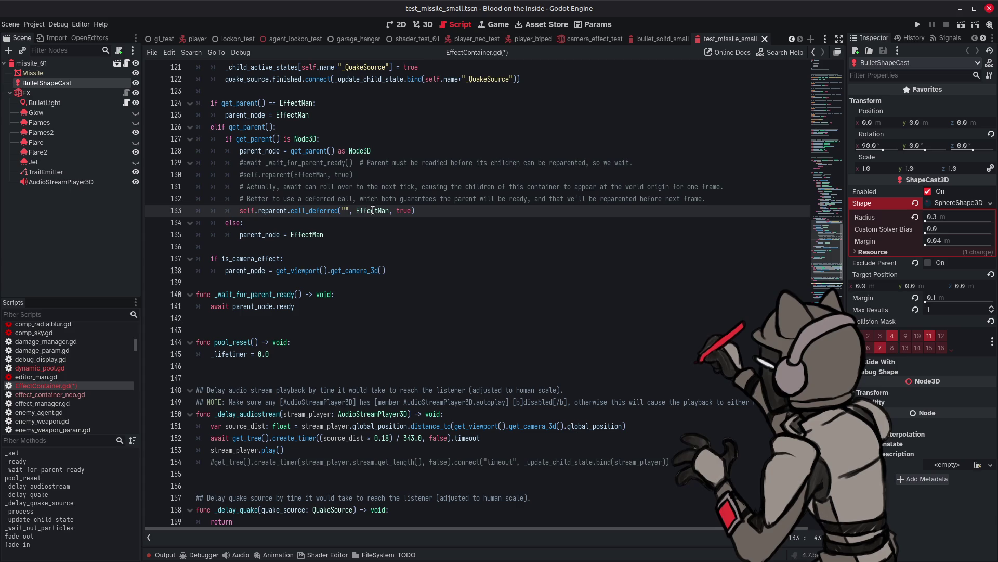
{"action": "key", "text": "BackSpace"}
{"action": "key", "text": "BackSpace"}
{"action": "key", "text": "Delete"}
{"action": "key", "text": "Delete"}
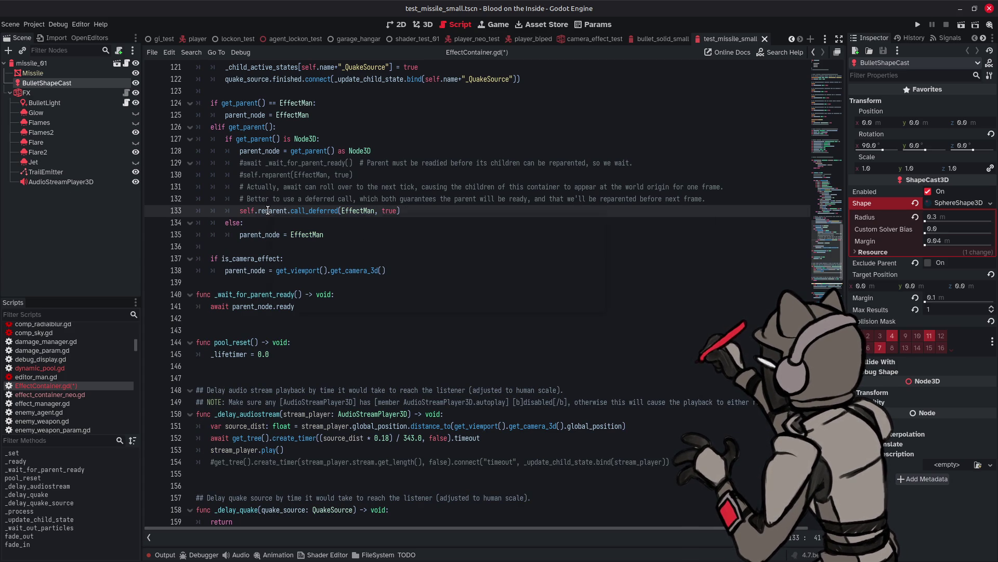
{"action": "mouse_move", "coordinate": [268, 210]}
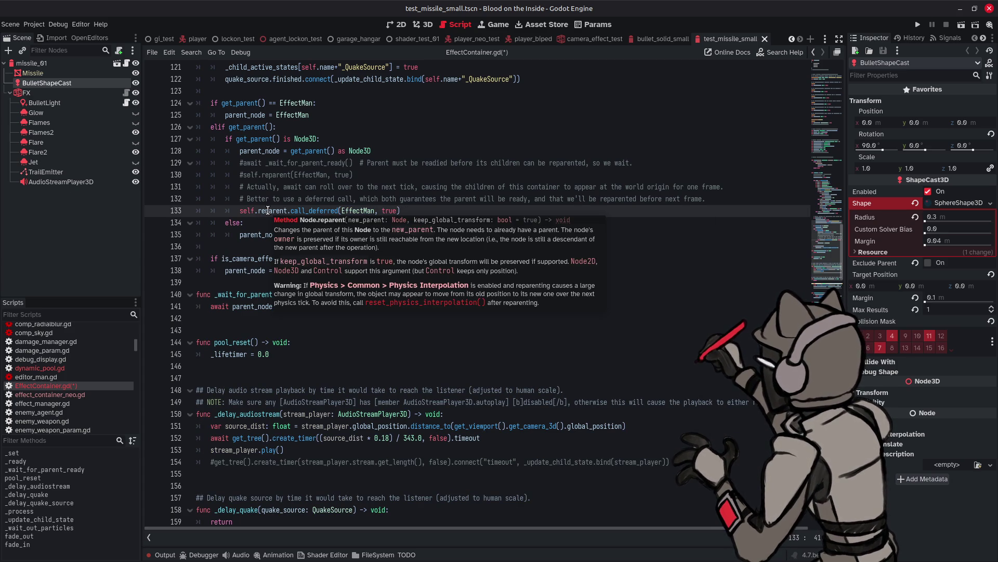
{"action": "mouse_move", "coordinate": [315, 209]}
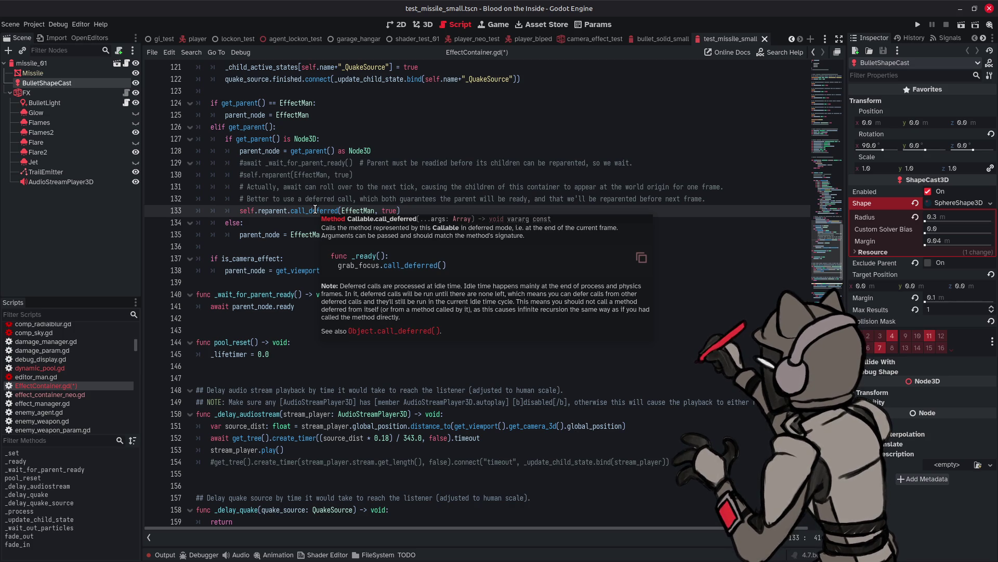
{"action": "left_click", "coordinate": [524, 137]}
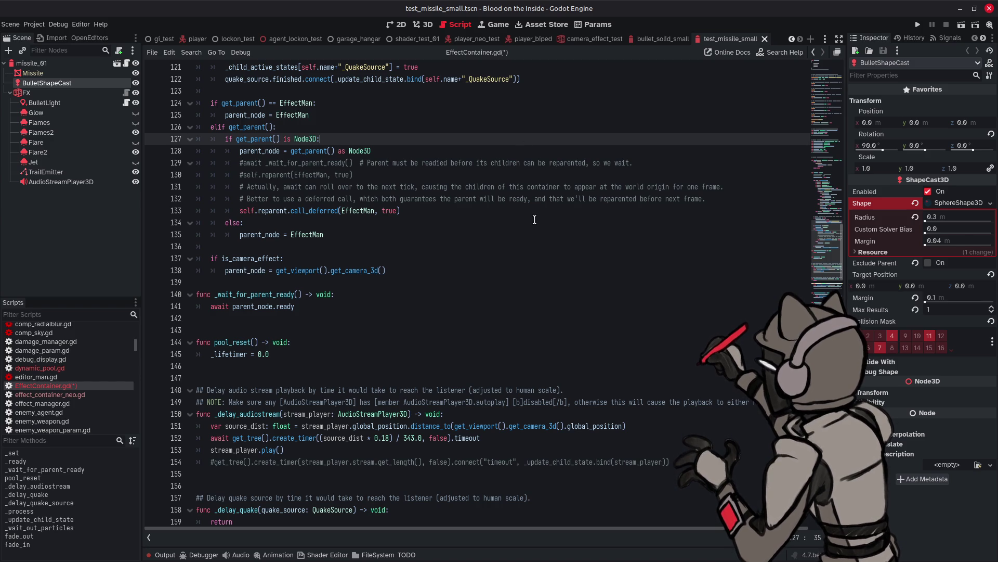
{"action": "scroll", "coordinate": [553, 239], "scroll_direction": "up", "scroll_amount": 5}
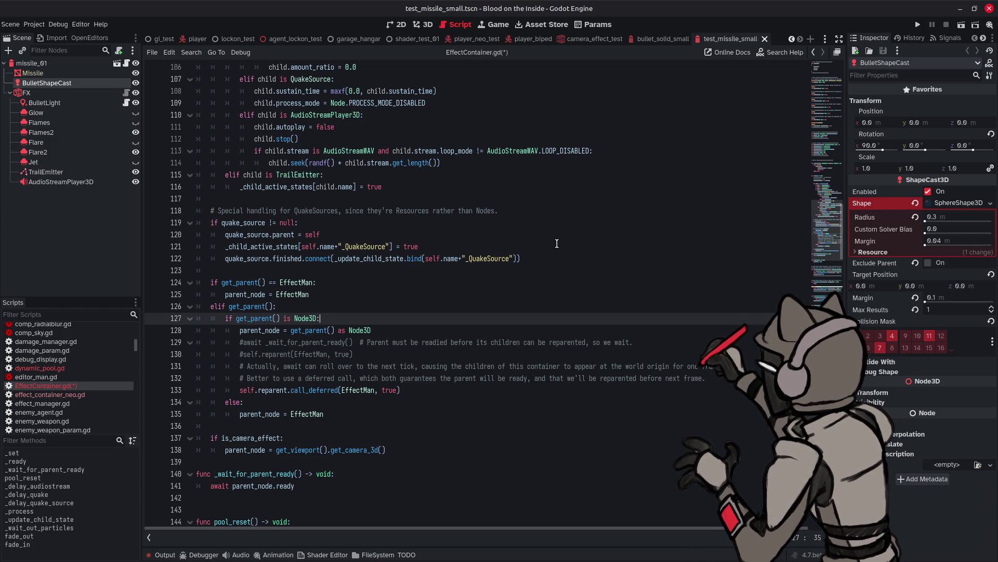
- Save EffectContainer.gd, then select _wait_for_parent_ready to check where it is used
{"action": "key", "text": "ctrl+s"}
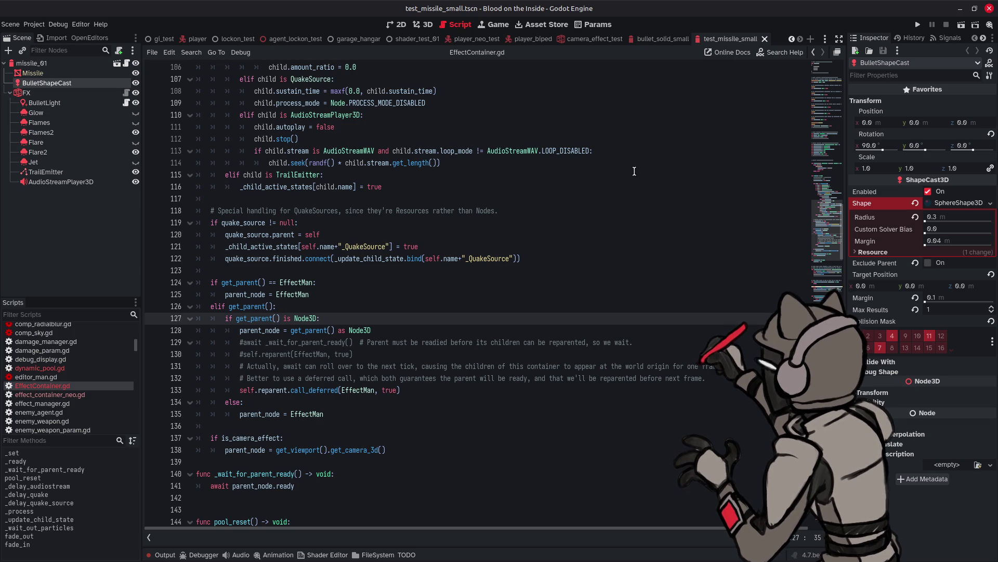
{"action": "scroll", "coordinate": [635, 172], "scroll_direction": "up", "scroll_amount": 6}
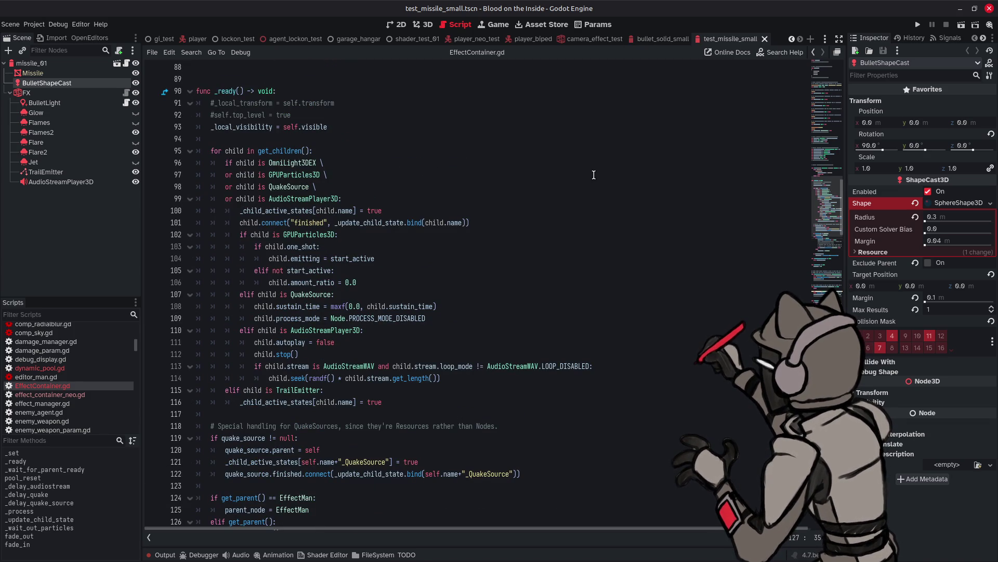
{"action": "scroll", "coordinate": [579, 178], "scroll_direction": "up", "scroll_amount": 6}
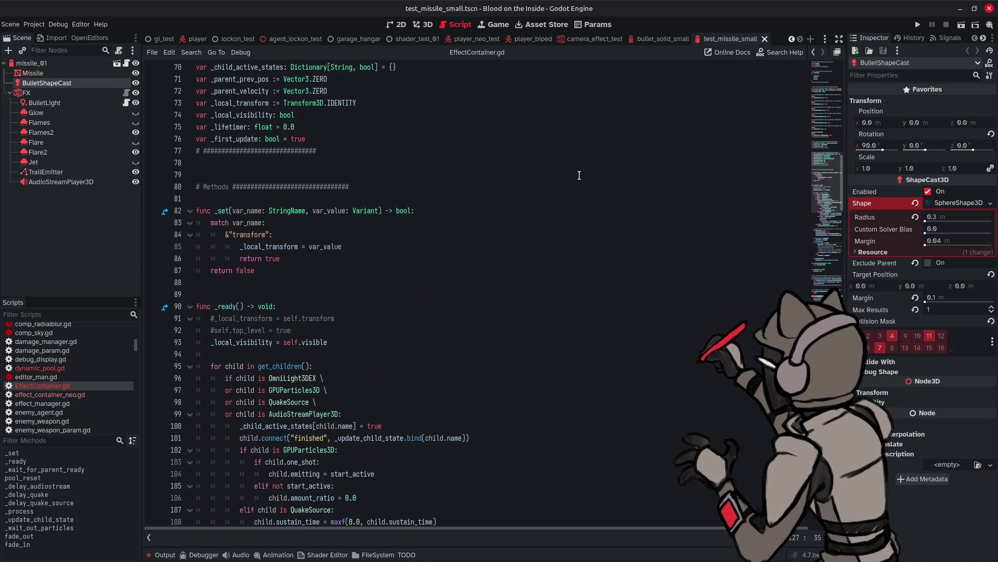
{"action": "scroll", "coordinate": [579, 175], "scroll_direction": "down", "scroll_amount": 19}
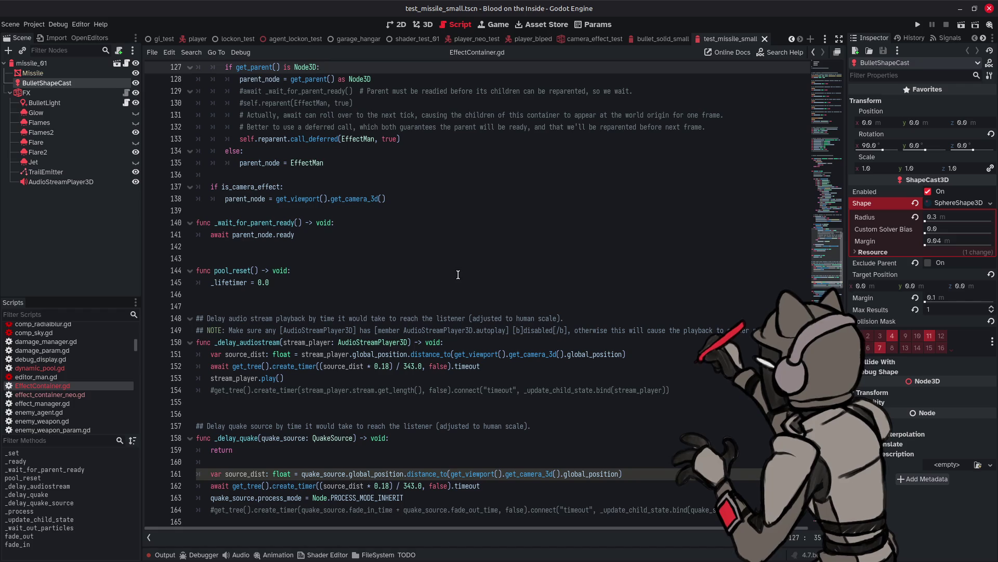
{"action": "double_click", "coordinate": [254, 222]}
{"action": "key", "text": "ctrl+f"}
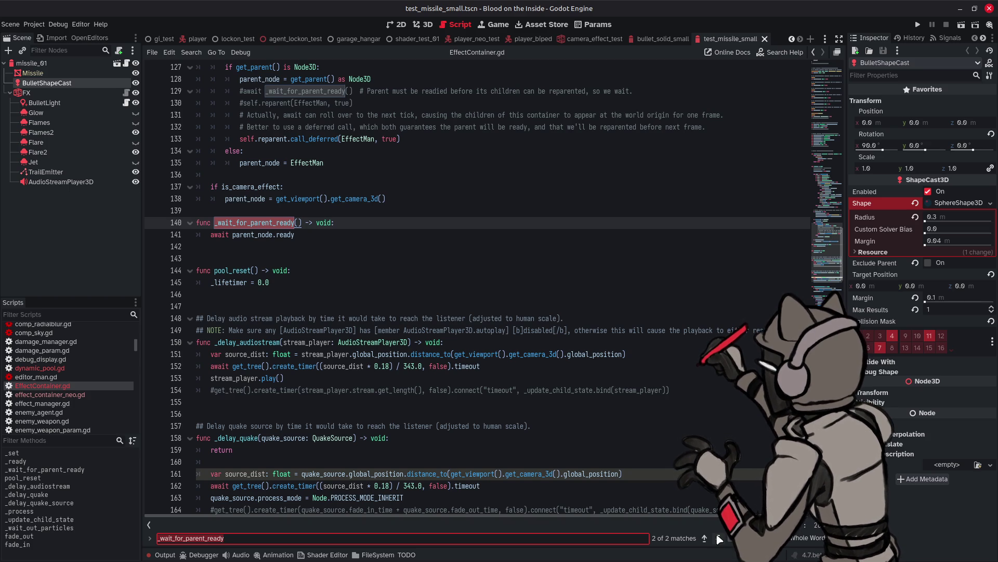
{"action": "key", "text": "Escape"}
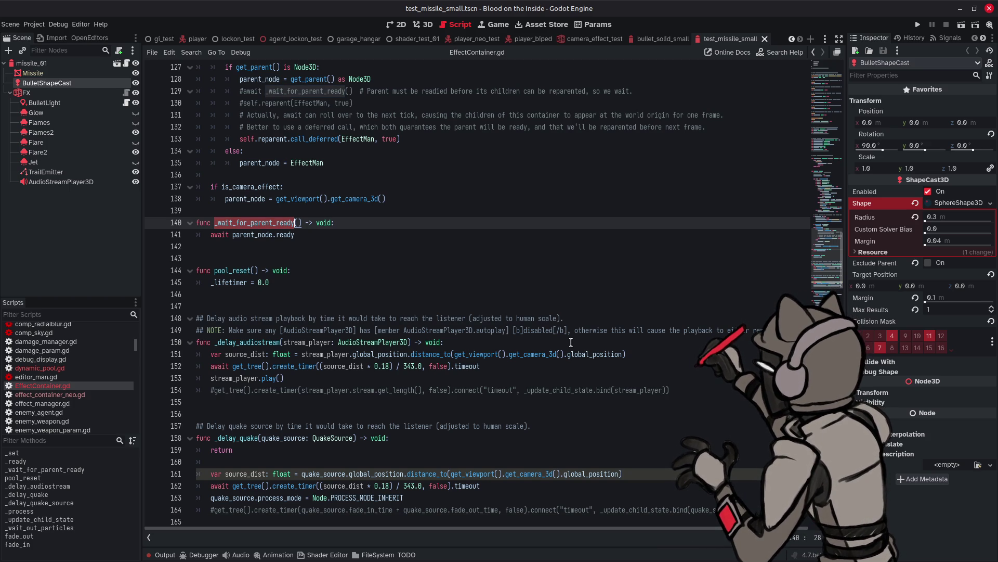
{"action": "scroll", "coordinate": [571, 342], "scroll_direction": "up", "scroll_amount": 7}
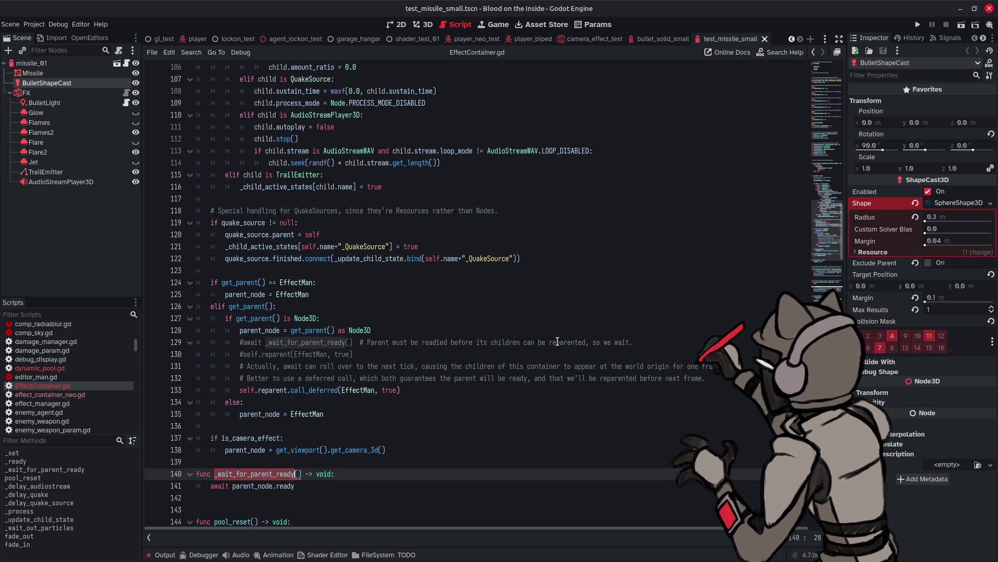
{"action": "scroll", "coordinate": [557, 341], "scroll_direction": "down", "scroll_amount": 2}
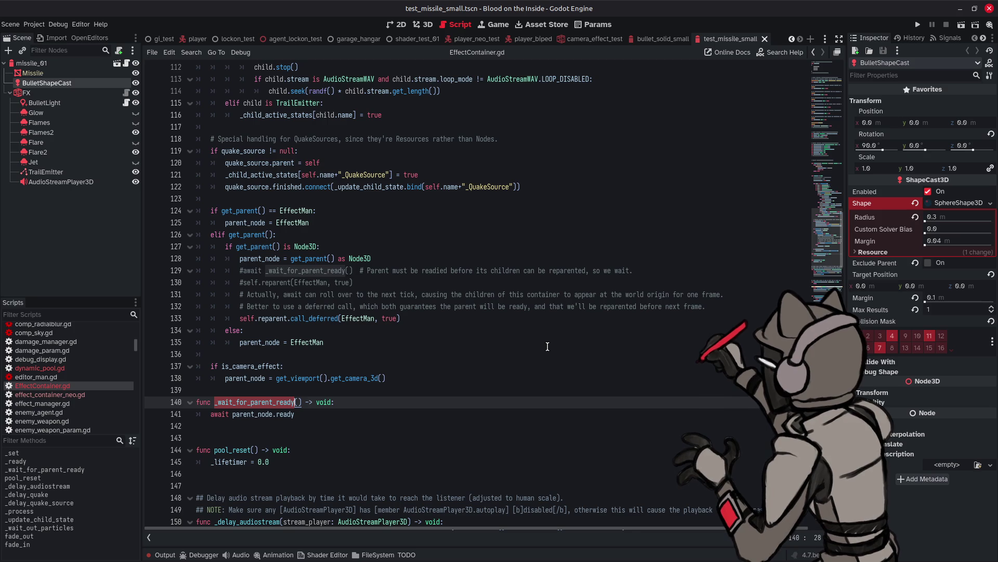
{"action": "mouse_move", "coordinate": [727, 557]}
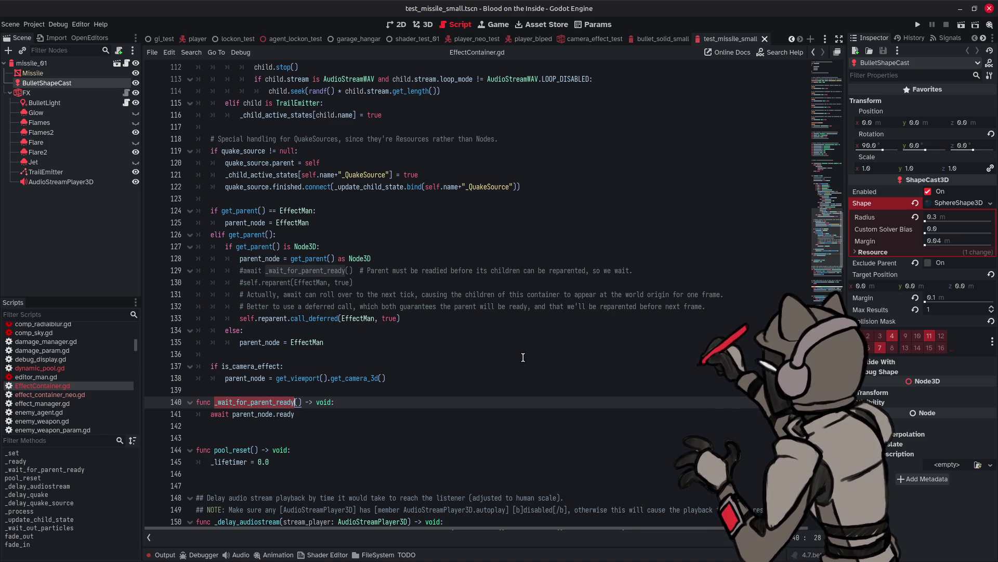
{"action": "mouse_move", "coordinate": [294, 175]}
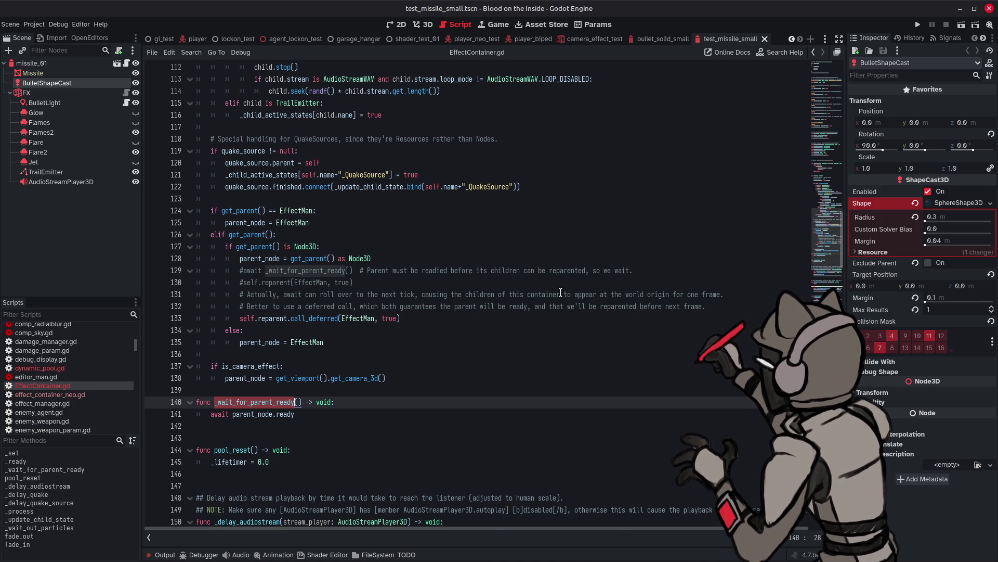
{"action": "mouse_move", "coordinate": [193, 559]}
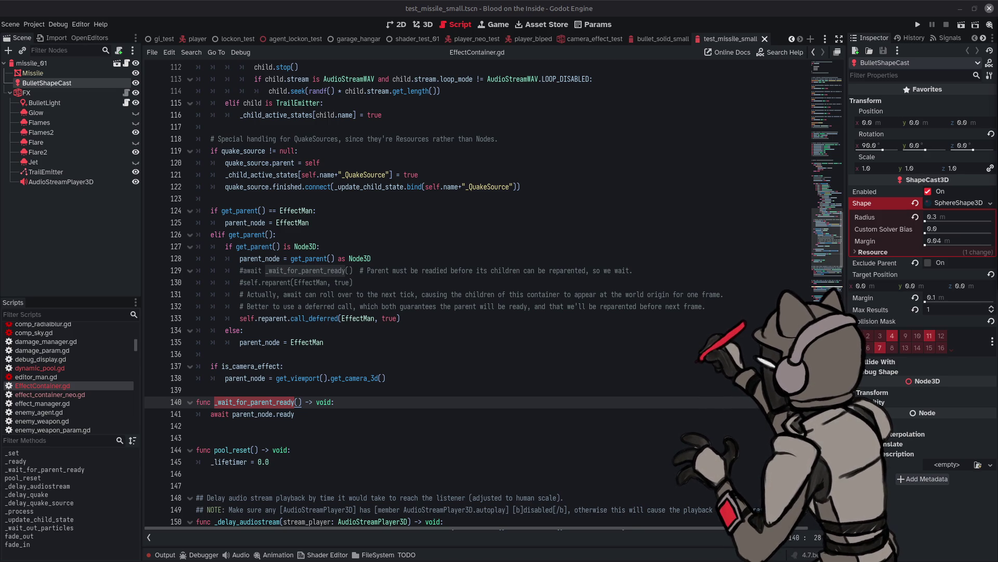
{"action": "mouse_move", "coordinate": [611, 561]}
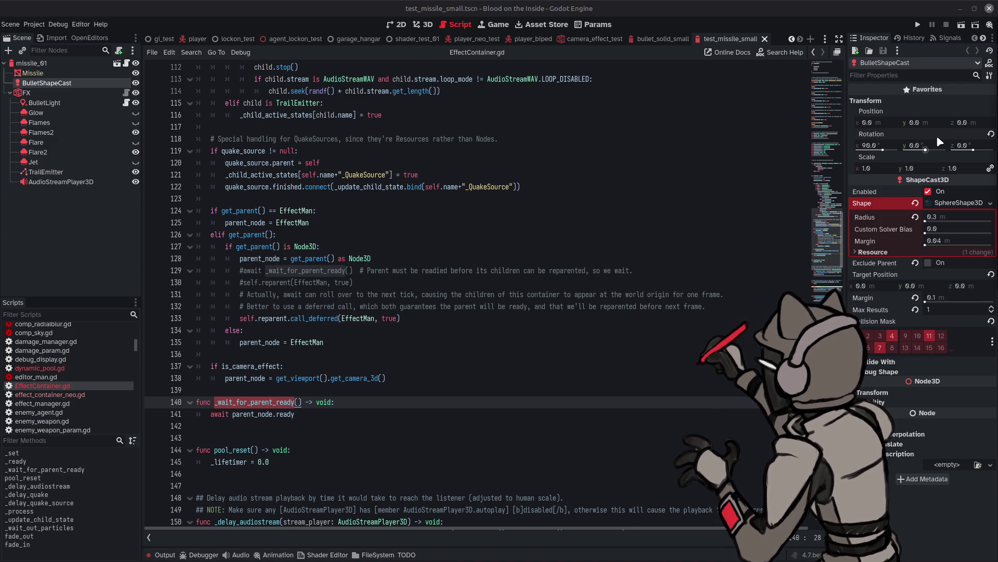
{"action": "left_click", "coordinate": [666, 4]}
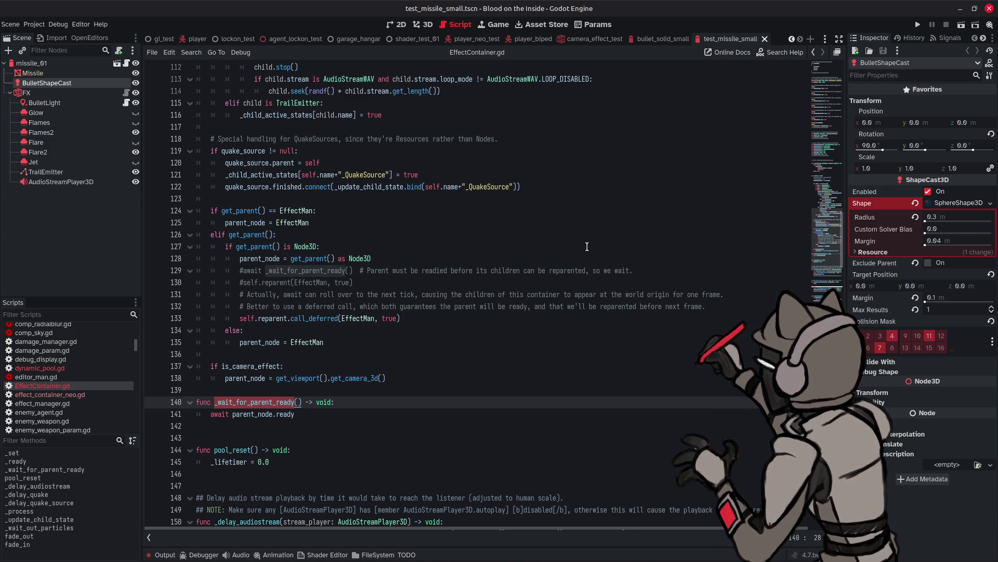